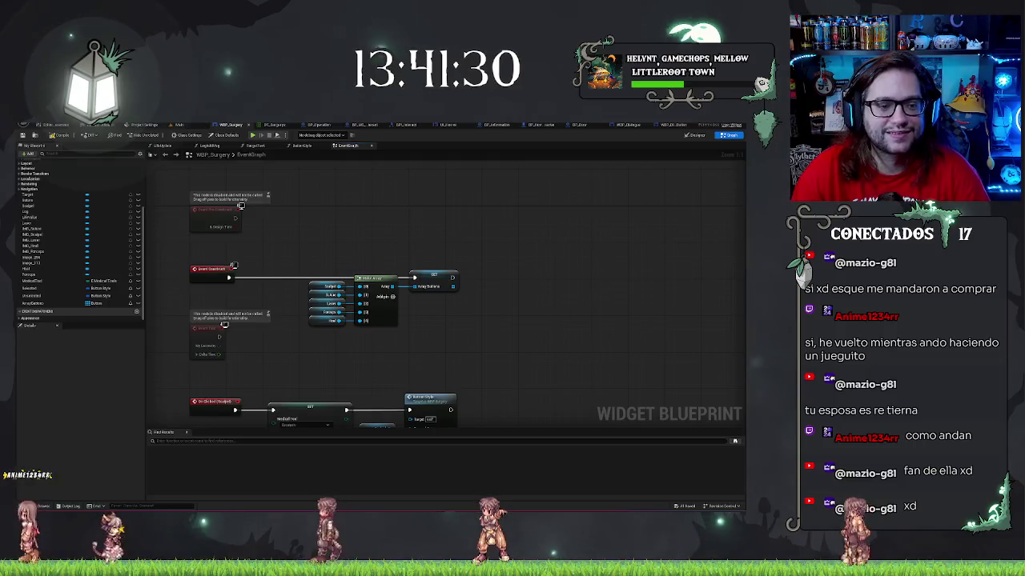
Place Get nodes for the five IMG_ tool image variables, including IMG_Laser and the heal image, in a column.
{"action": "left_click_drag", "start_coordinate": [32, 229], "coordinate": [491, 286]}
{"action": "left_click", "coordinate": [490, 290]}
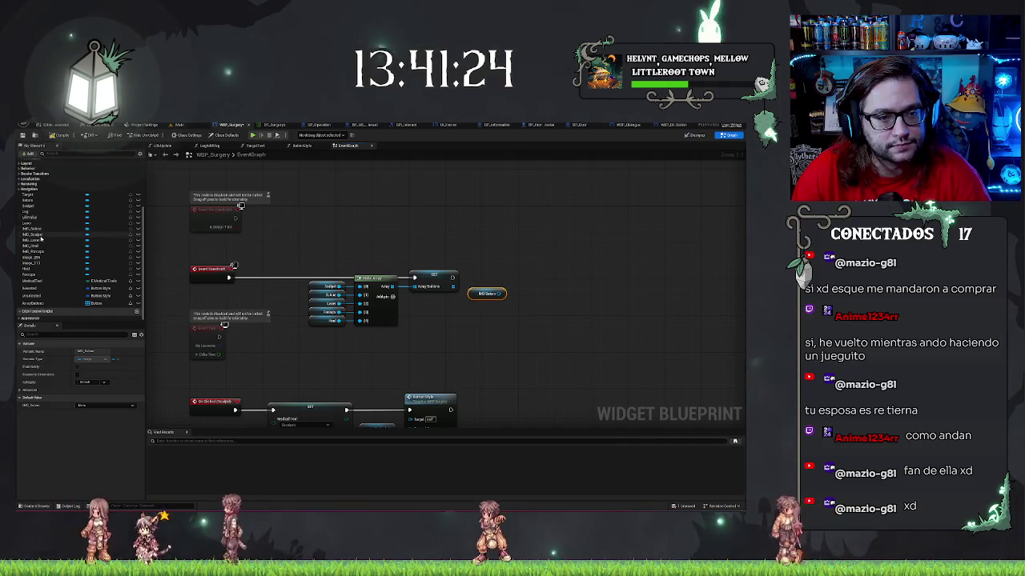
{"action": "left_click", "coordinate": [478, 286]}
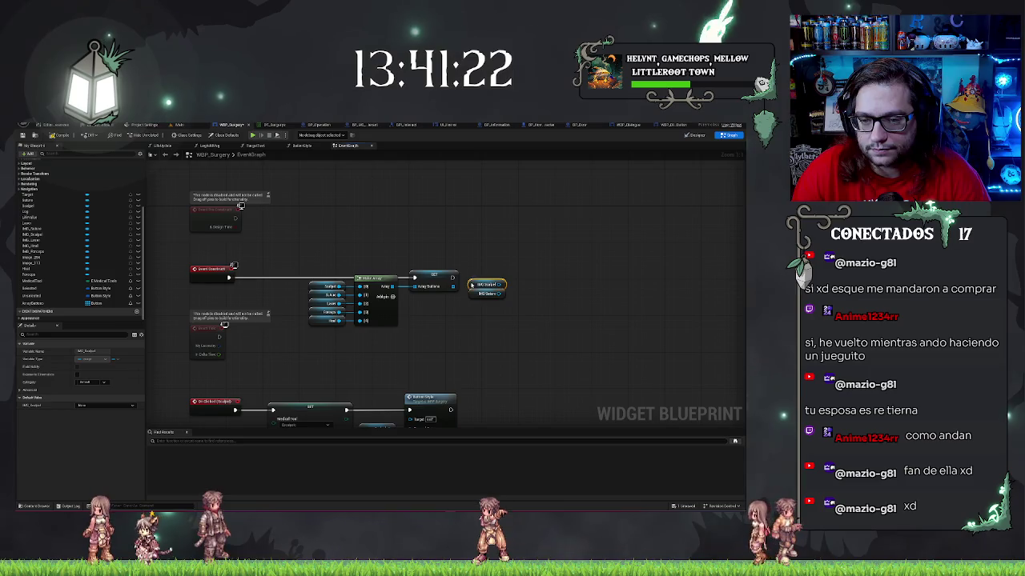
{"action": "mouse_move", "coordinate": [32, 239]}
{"action": "left_mouse_down"}
{"action": "mouse_move", "coordinate": [240, 304]}
{"action": "mouse_move", "coordinate": [448, 330]}
{"action": "mouse_move", "coordinate": [469, 325]}
{"action": "mouse_move", "coordinate": [472, 307]}
{"action": "left_mouse_up"}
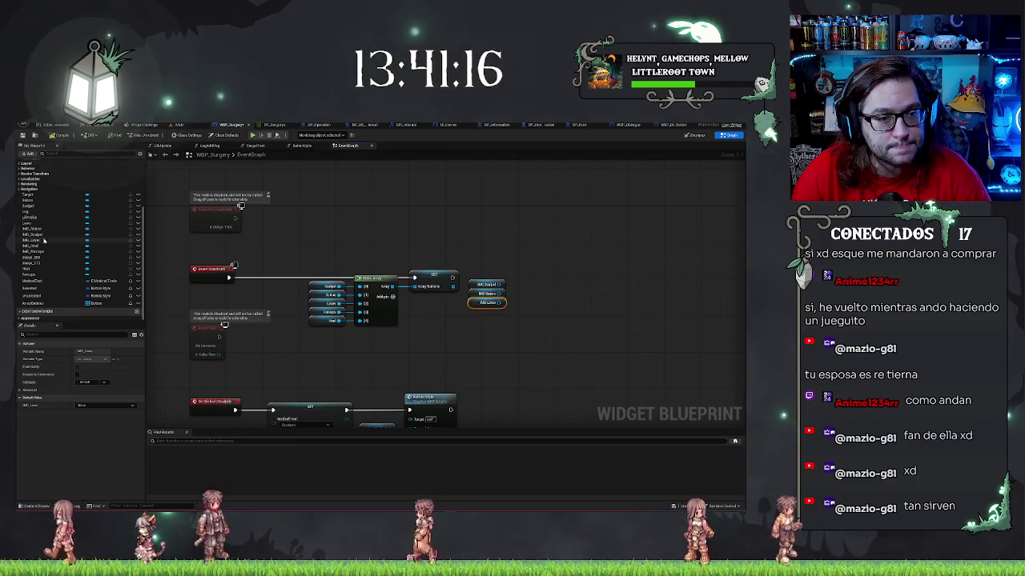
{"action": "mouse_move", "coordinate": [36, 249]}
{"action": "left_mouse_down"}
{"action": "mouse_move", "coordinate": [241, 289]}
{"action": "mouse_move", "coordinate": [470, 312]}
{"action": "left_mouse_up"}
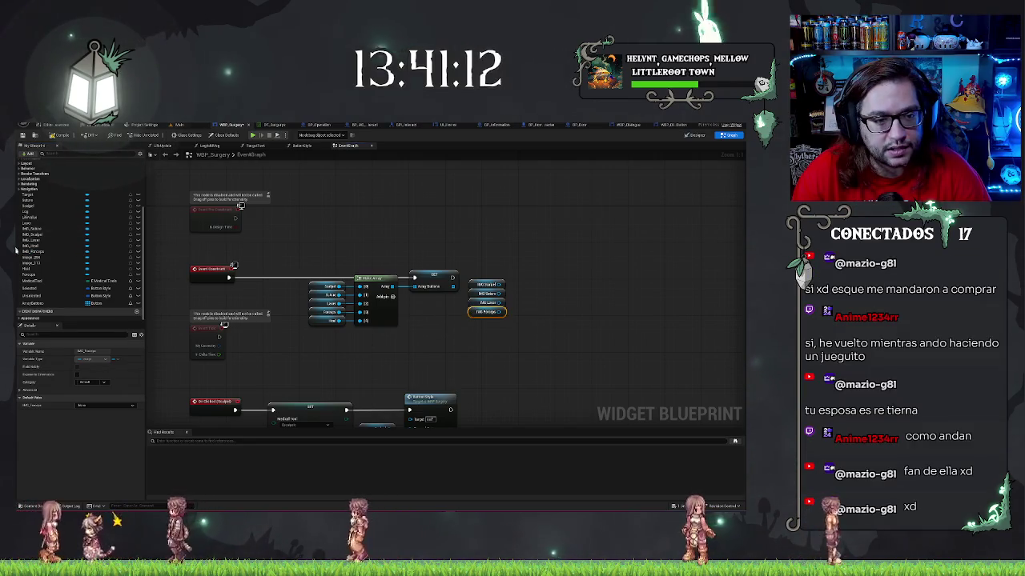
{"action": "mouse_move", "coordinate": [32, 245]}
{"action": "left_mouse_down"}
{"action": "mouse_move", "coordinate": [240, 304]}
{"action": "mouse_move", "coordinate": [470, 322]}
{"action": "left_mouse_up"}
{"action": "left_click", "coordinate": [379, 261]}
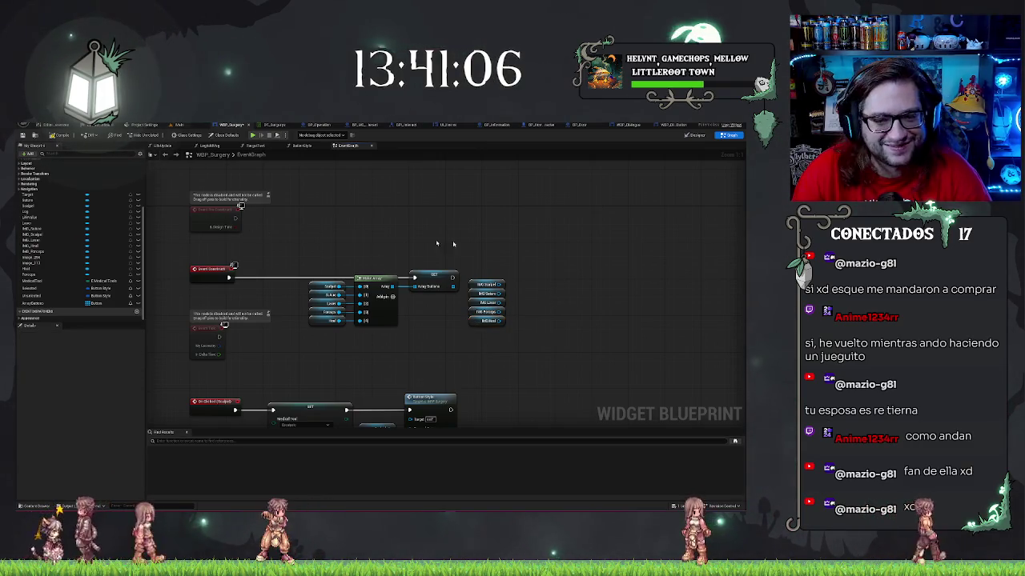
Add a Make Array node, connect the first image getter, and give it five input pins.
{"action": "right_click", "coordinate": [568, 267]}
{"action": "type", "text": "make array"}
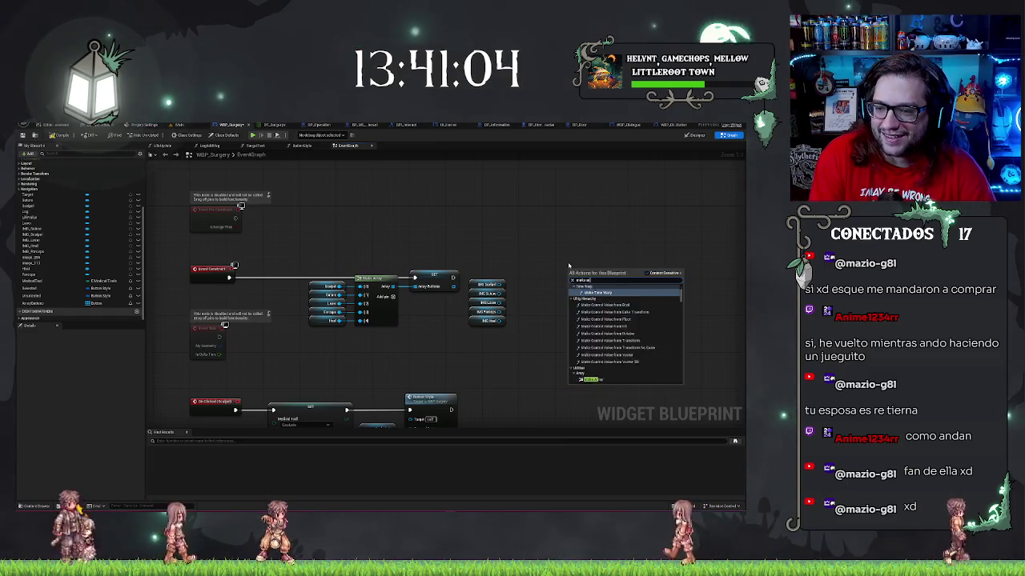
{"action": "key", "text": "Return"}
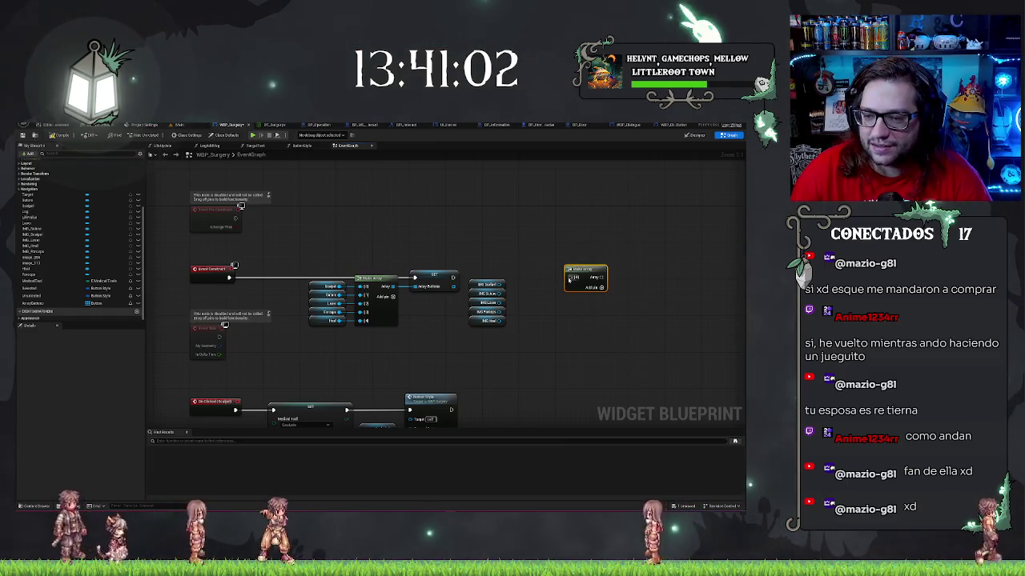
{"action": "left_click_drag", "start_coordinate": [569, 277], "coordinate": [501, 284]}
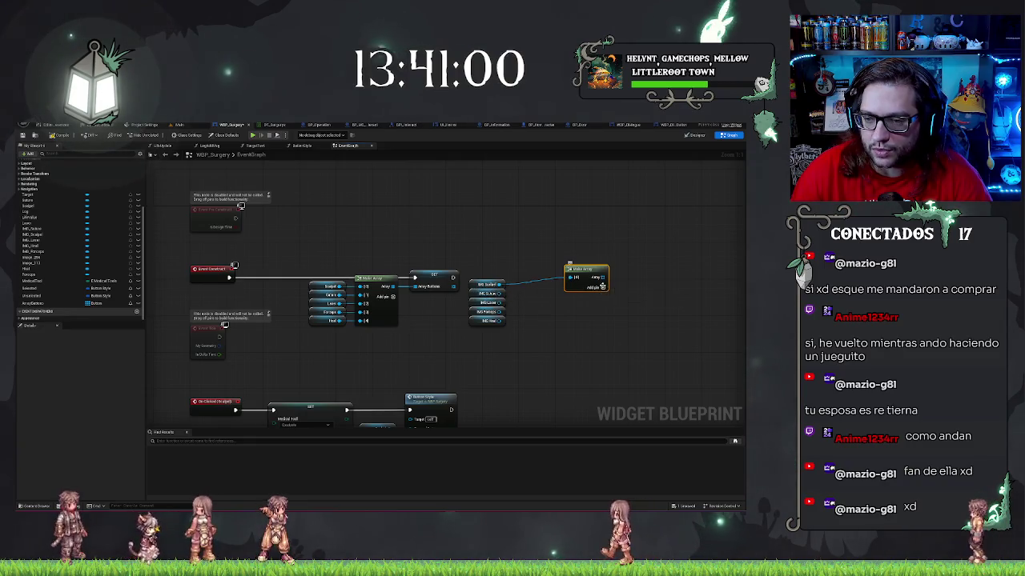
{"action": "left_click", "coordinate": [598, 287]}
{"action": "left_click", "coordinate": [626, 290]}
{"action": "left_click", "coordinate": [627, 290]}
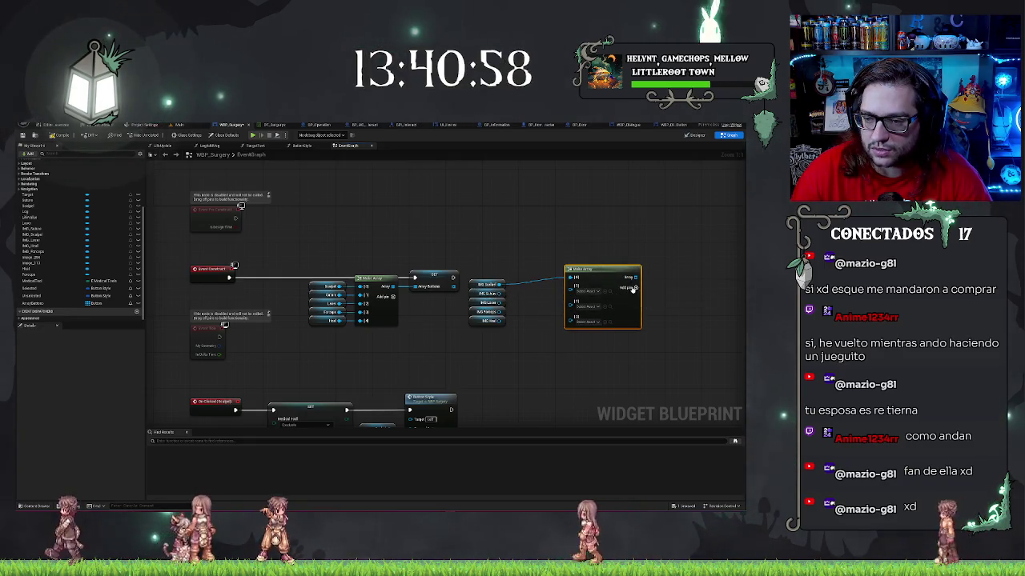
{"action": "left_click", "coordinate": [627, 289]}
Wire the remaining four image getters, including IMG_Laser, into Make Array and move it beside them.
{"action": "left_click_drag", "start_coordinate": [570, 286], "coordinate": [501, 303]}
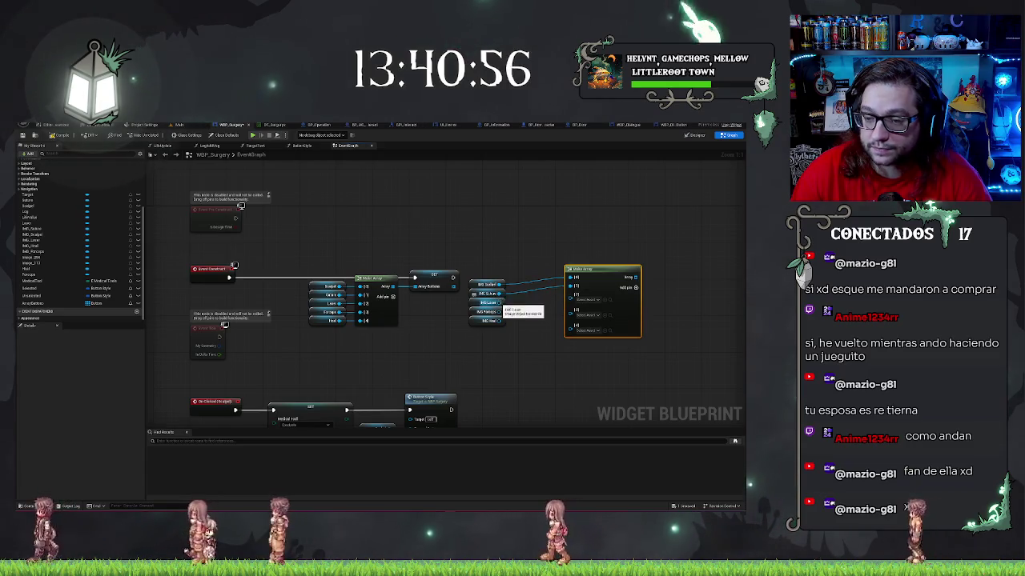
{"action": "left_click_drag", "start_coordinate": [569, 294], "coordinate": [501, 293]}
{"action": "left_click_drag", "start_coordinate": [571, 303], "coordinate": [501, 311]}
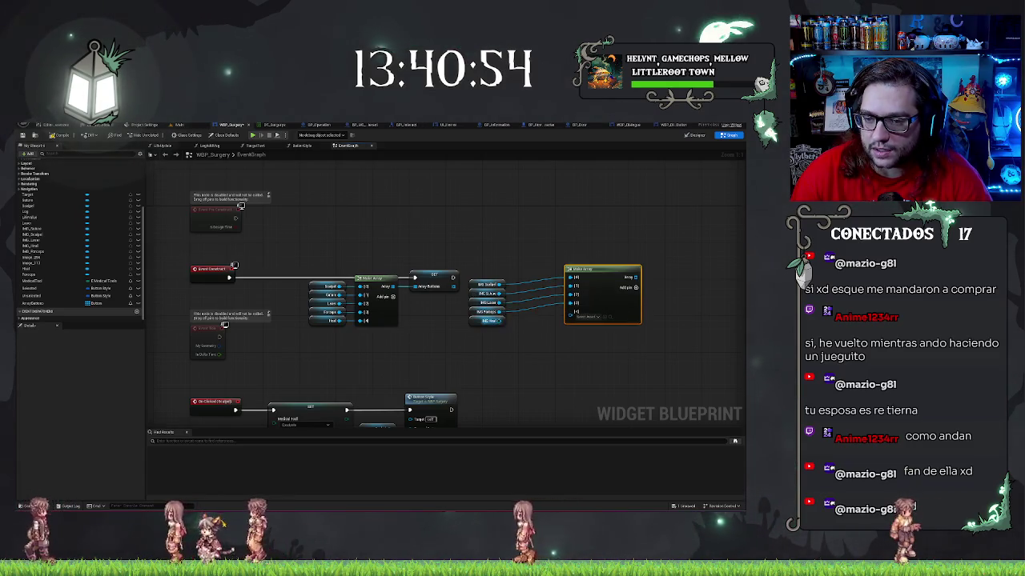
{"action": "left_click_drag", "start_coordinate": [570, 311], "coordinate": [501, 321]}
{"action": "left_click_drag", "start_coordinate": [586, 269], "coordinate": [536, 279]}
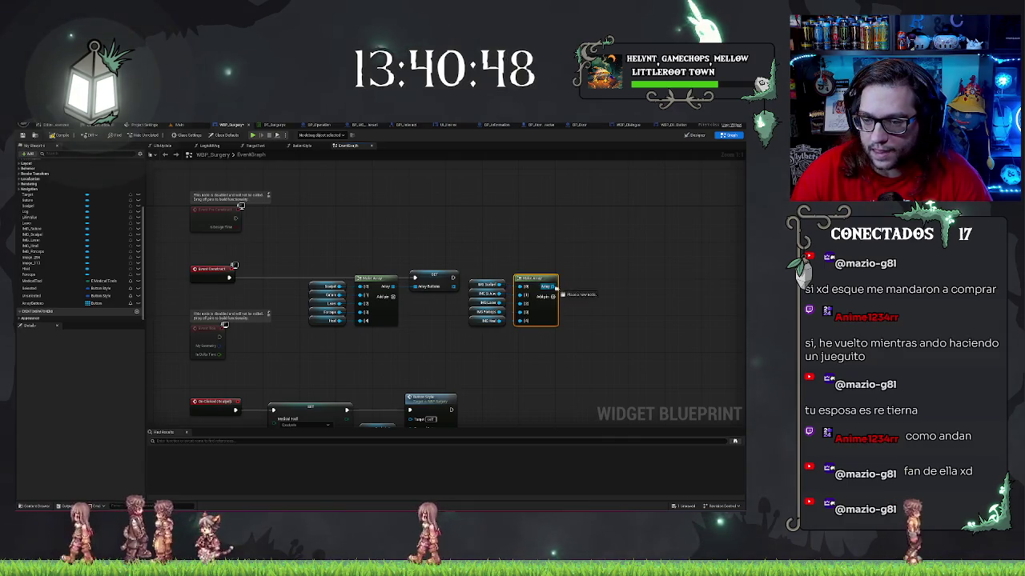
Promote the Make Array output to a new array variable and chain its SET after the existing SET.
{"action": "left_click_drag", "start_coordinate": [554, 286], "coordinate": [581, 276]}
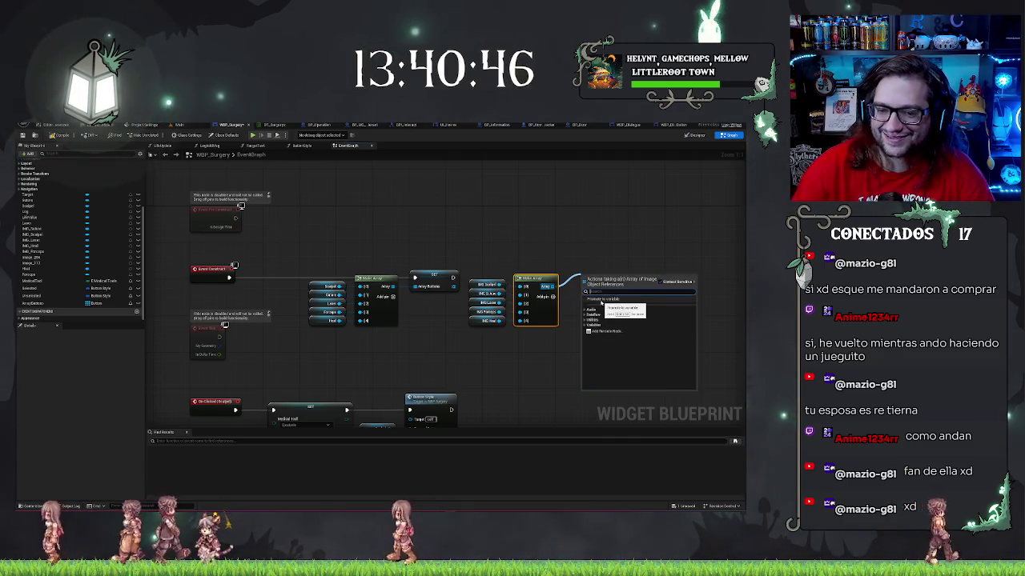
{"action": "left_click", "coordinate": [601, 301]}
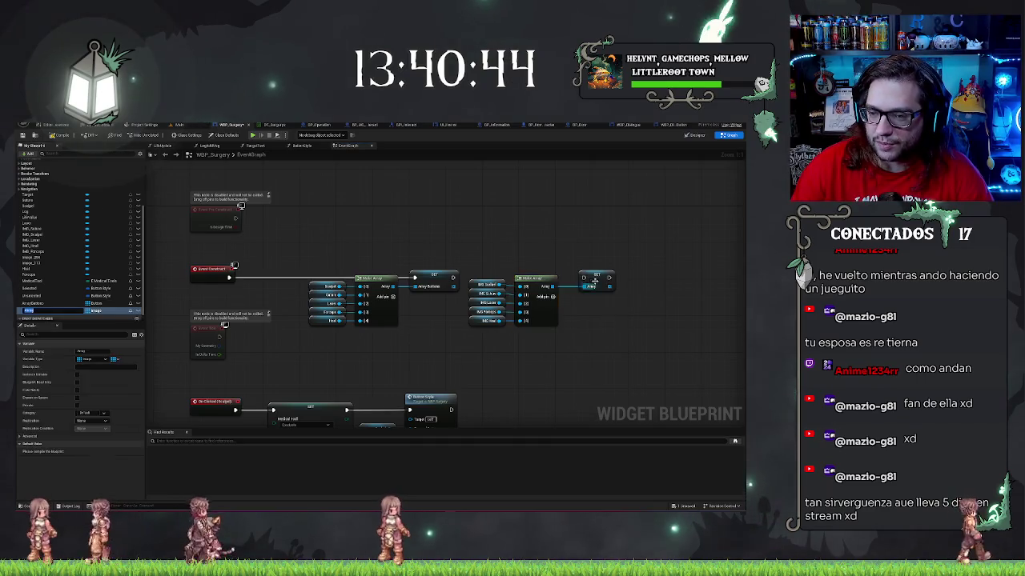
{"action": "mouse_move", "coordinate": [583, 277]}
{"action": "left_mouse_down"}
{"action": "mouse_move", "coordinate": [426, 268]}
{"action": "mouse_move", "coordinate": [453, 278]}
{"action": "left_mouse_up"}
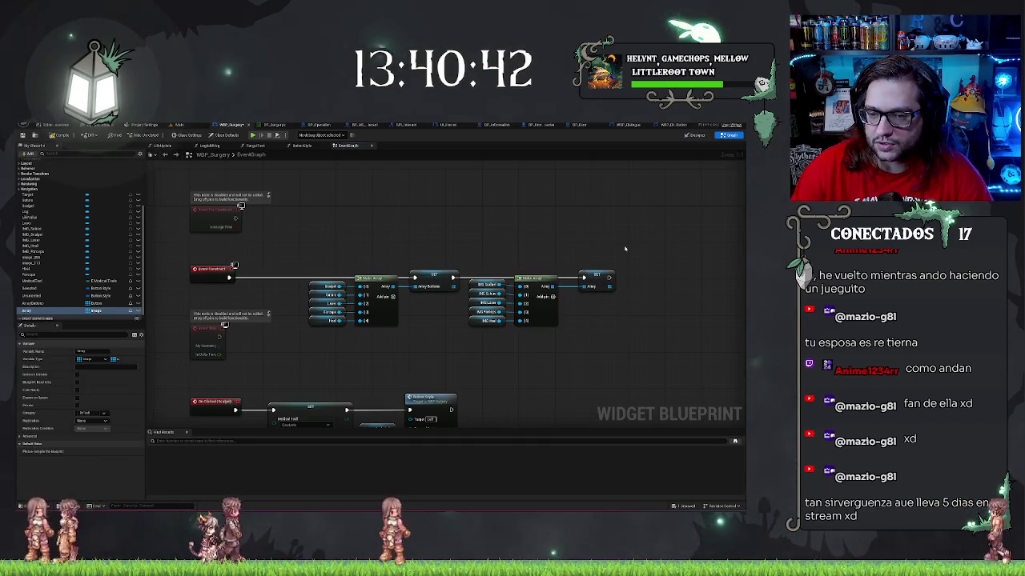
{"action": "left_click_drag", "start_coordinate": [596, 273], "coordinate": [412, 270]}
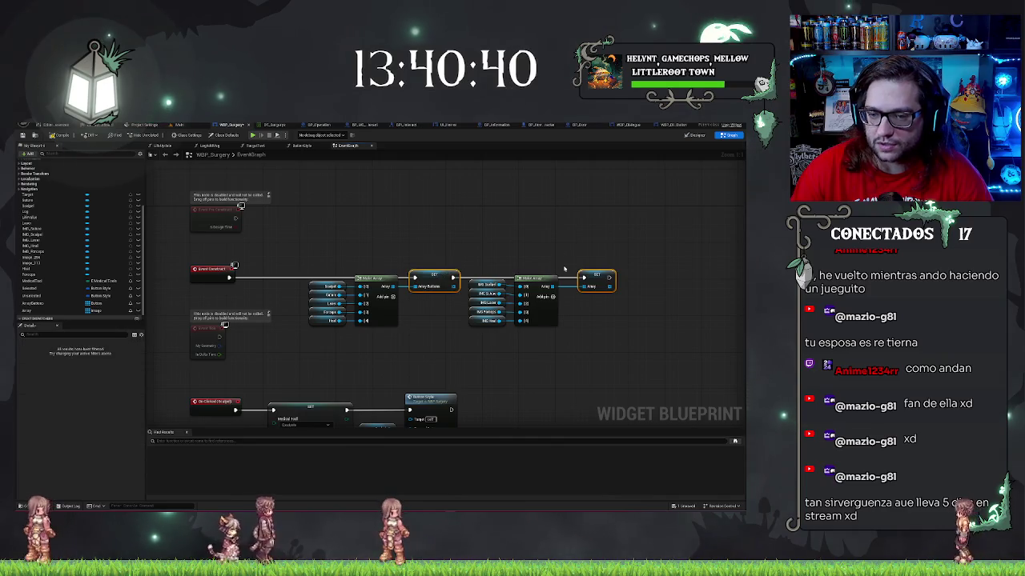
{"action": "left_click_drag", "start_coordinate": [590, 241], "coordinate": [520, 320]}
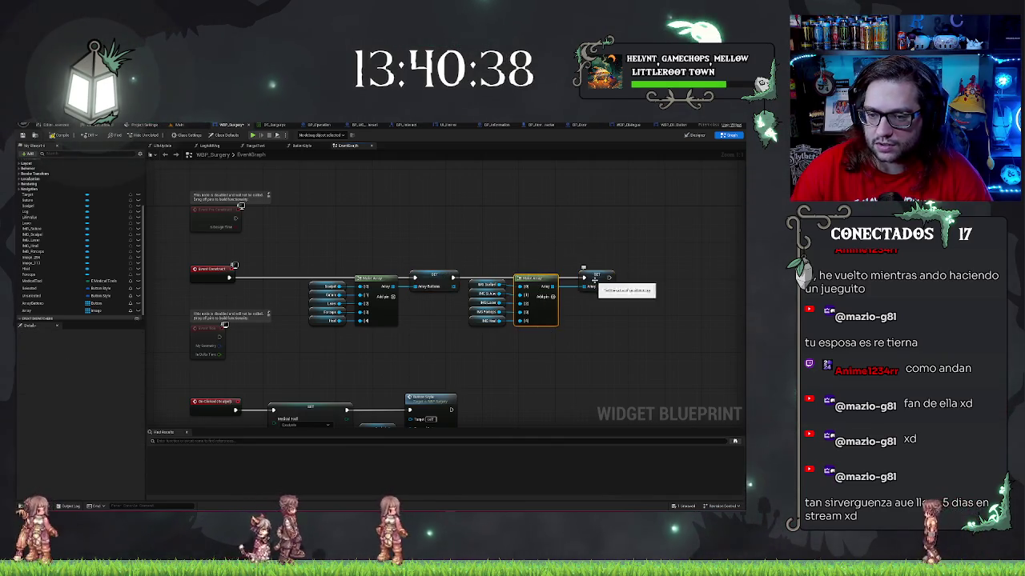
{"action": "left_click", "coordinate": [536, 256]}
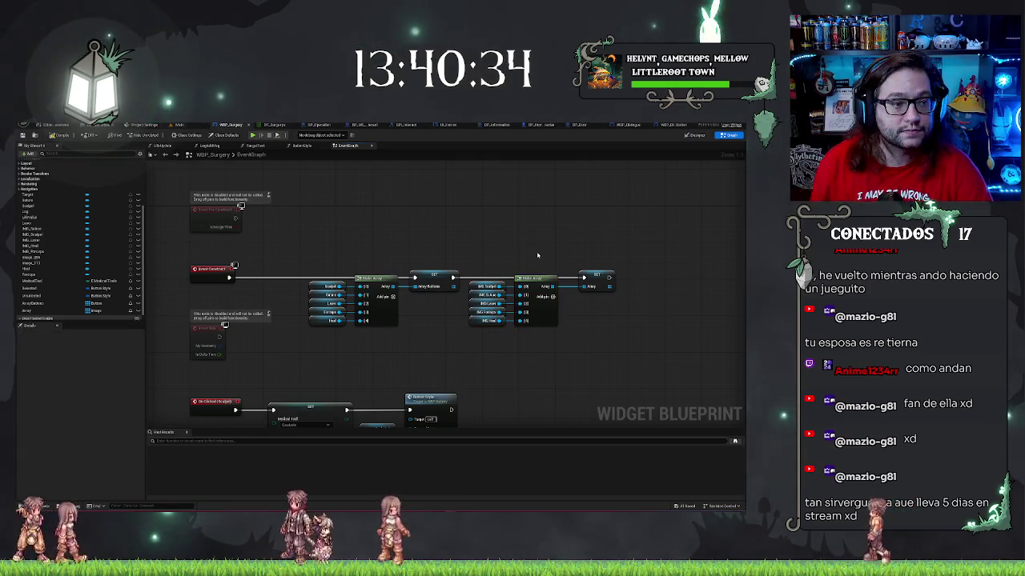
{"action": "mouse_move", "coordinate": [537, 255]}
{"action": "left_mouse_down"}
{"action": "mouse_move", "coordinate": [460, 215]}
{"action": "mouse_move", "coordinate": [573, 214]}
{"action": "mouse_move", "coordinate": [483, 221]}
{"action": "left_mouse_up"}
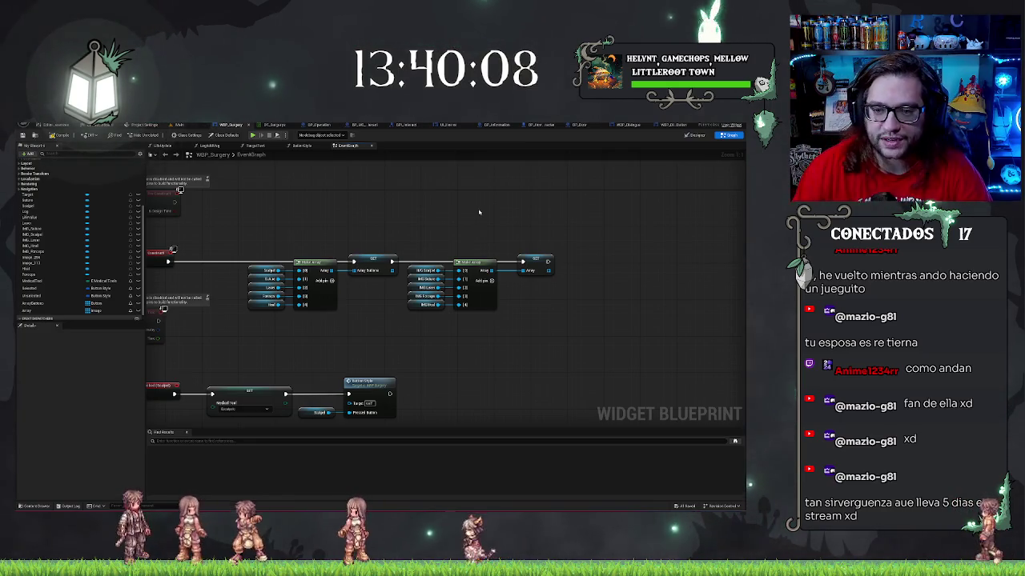
Open the ButtonStyle function graph and name the new array variable ArrayImages.
{"action": "left_click", "coordinate": [301, 145]}
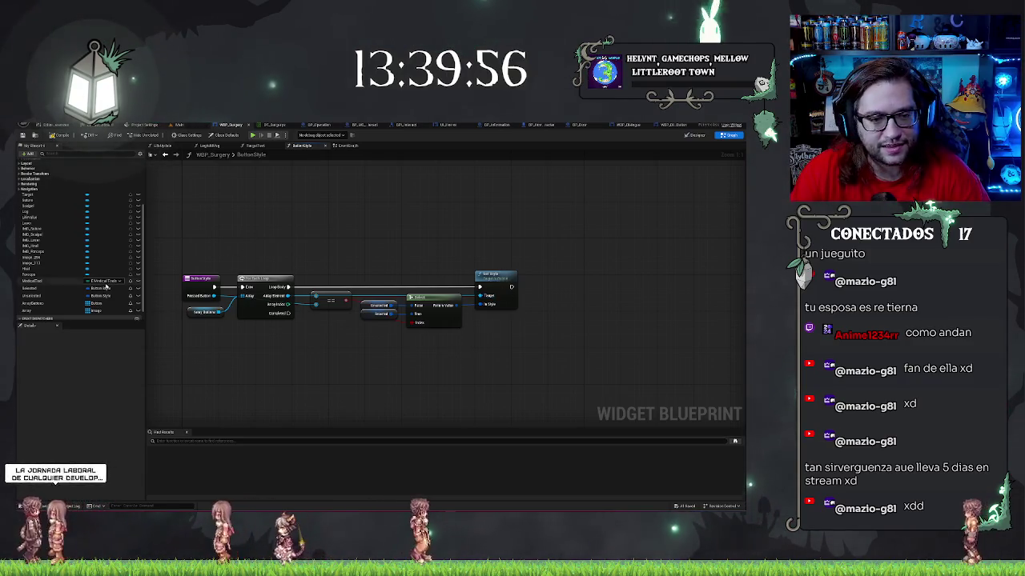
{"action": "left_click", "coordinate": [32, 310]}
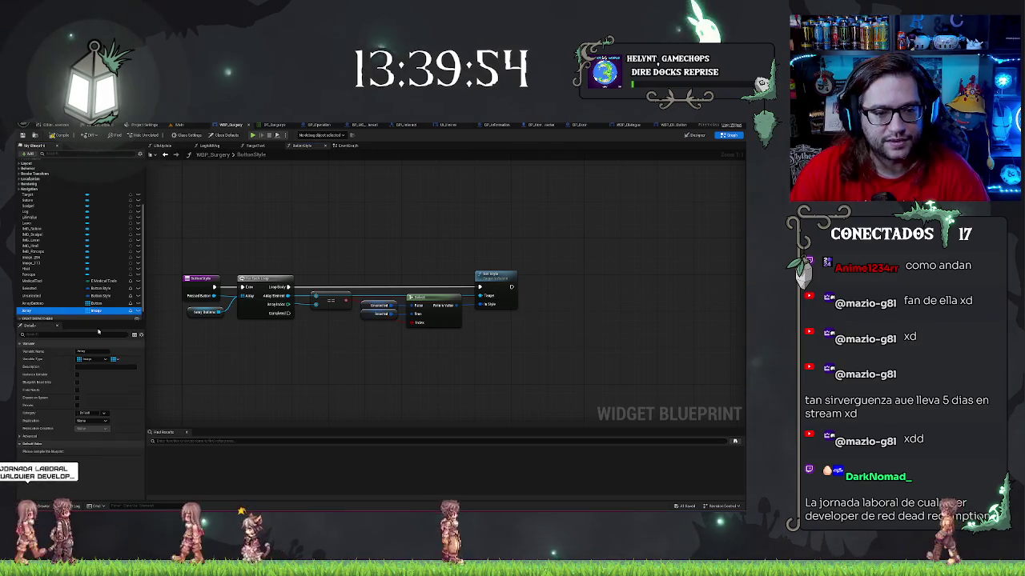
{"action": "key", "text": "Return"}
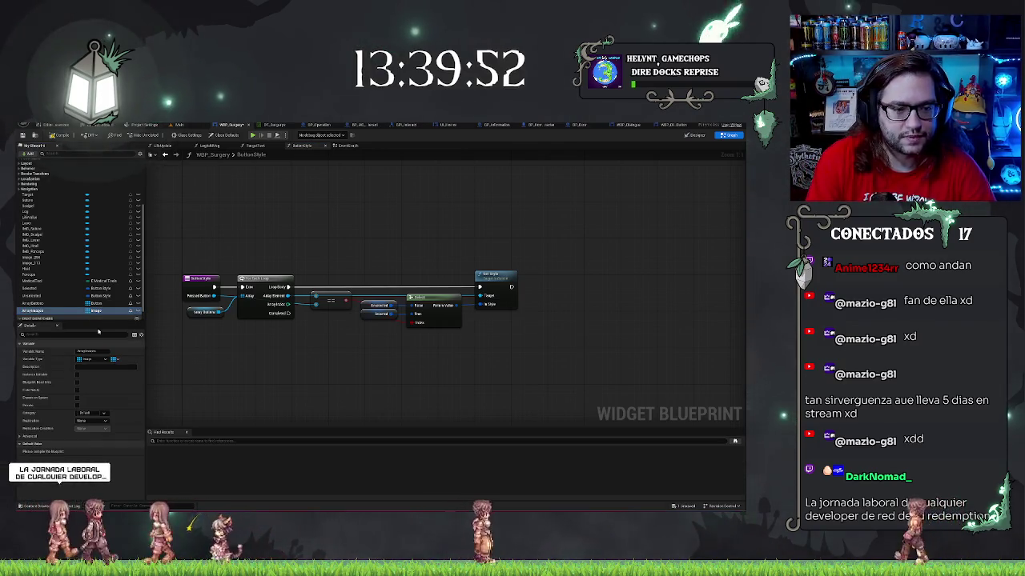
Drag ArrayImages into the graph, delete the Get node, and search 'set' for its setter.
{"action": "mouse_move", "coordinate": [48, 310]}
{"action": "left_mouse_down"}
{"action": "mouse_move", "coordinate": [503, 385]}
{"action": "mouse_move", "coordinate": [532, 352]}
{"action": "left_mouse_up"}
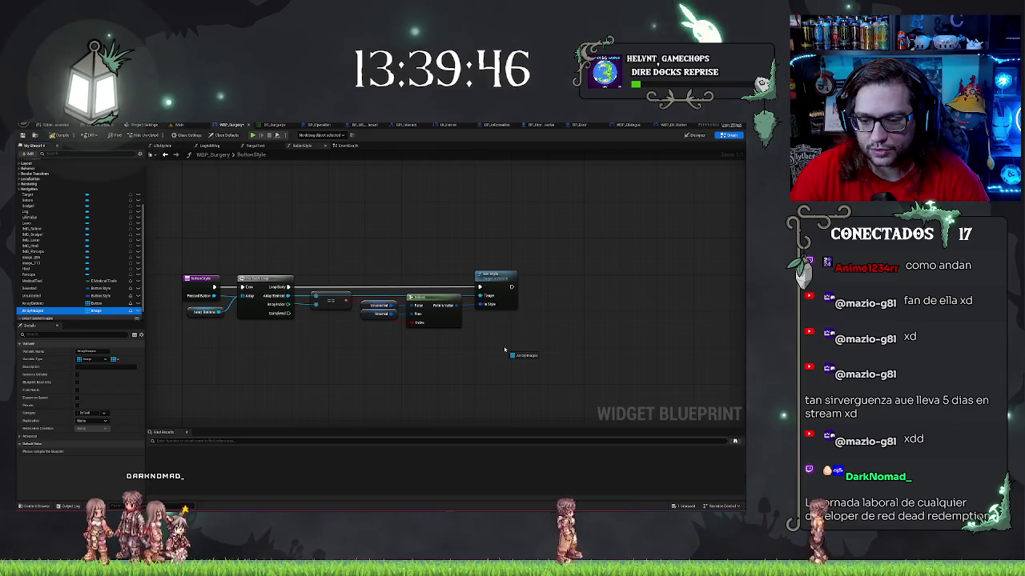
{"action": "left_click_drag", "start_coordinate": [505, 350], "coordinate": [506, 345]}
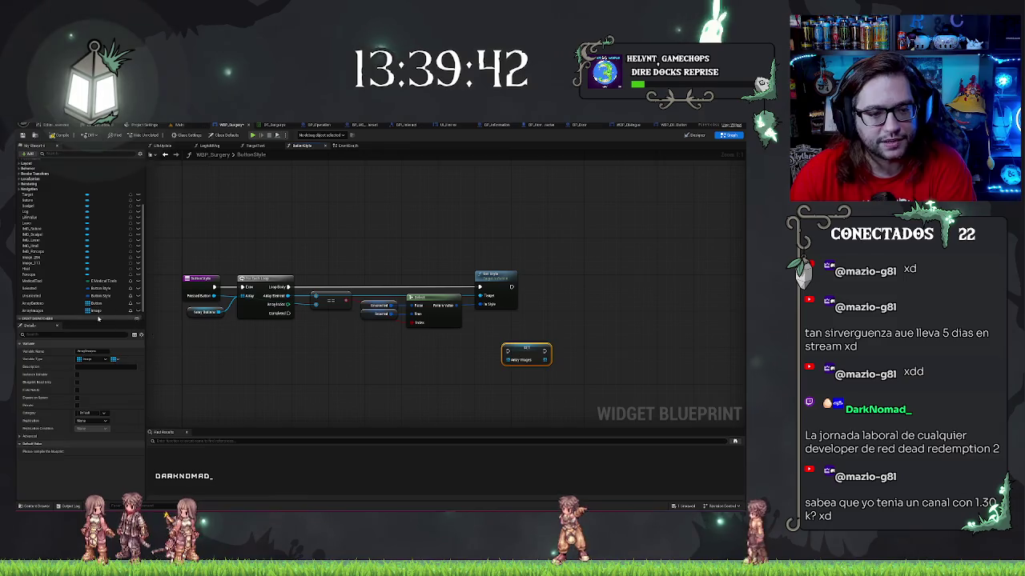
{"action": "key", "text": "Delete"}
{"action": "left_click_drag", "start_coordinate": [41, 312], "coordinate": [535, 365]}
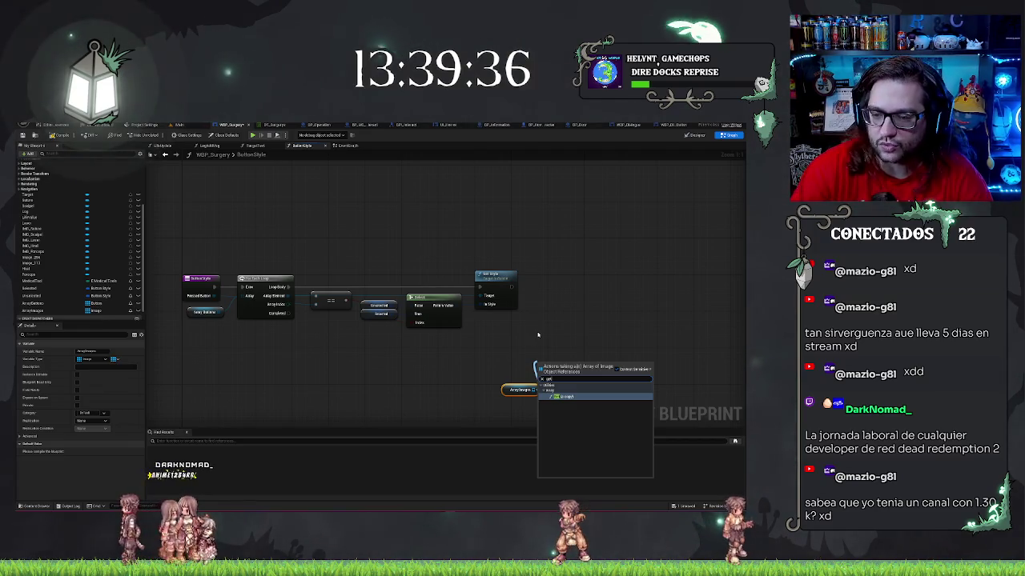
{"action": "key", "text": "BackSpace"}
{"action": "key", "text": "BackSpace"}
{"action": "key", "text": "BackSpace"}
{"action": "type", "text": "set"}
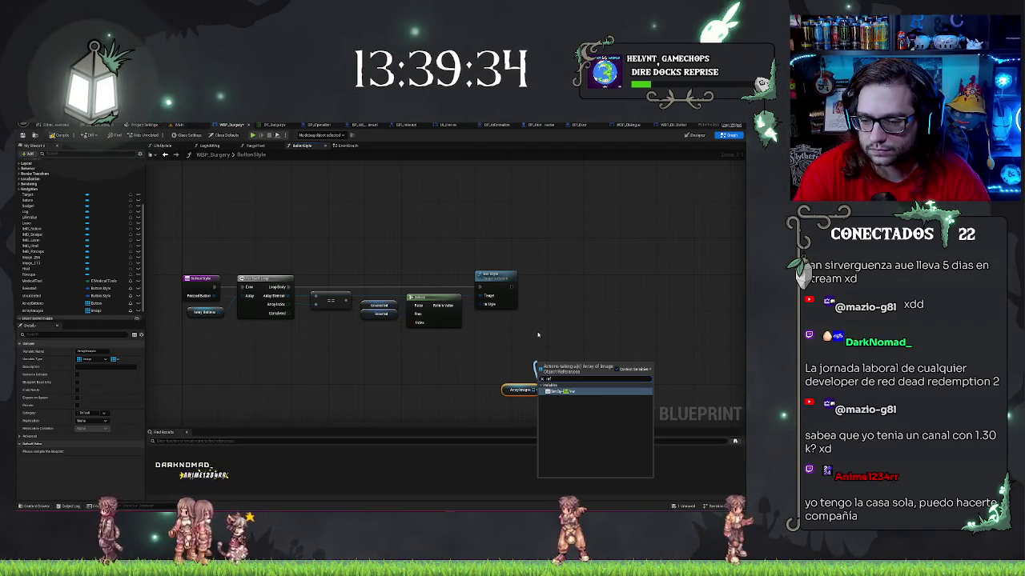
Replace the Set ArrayImages node with a Length node from Utilities > Array on the ArrayImages pin.
{"action": "key", "text": "Return"}
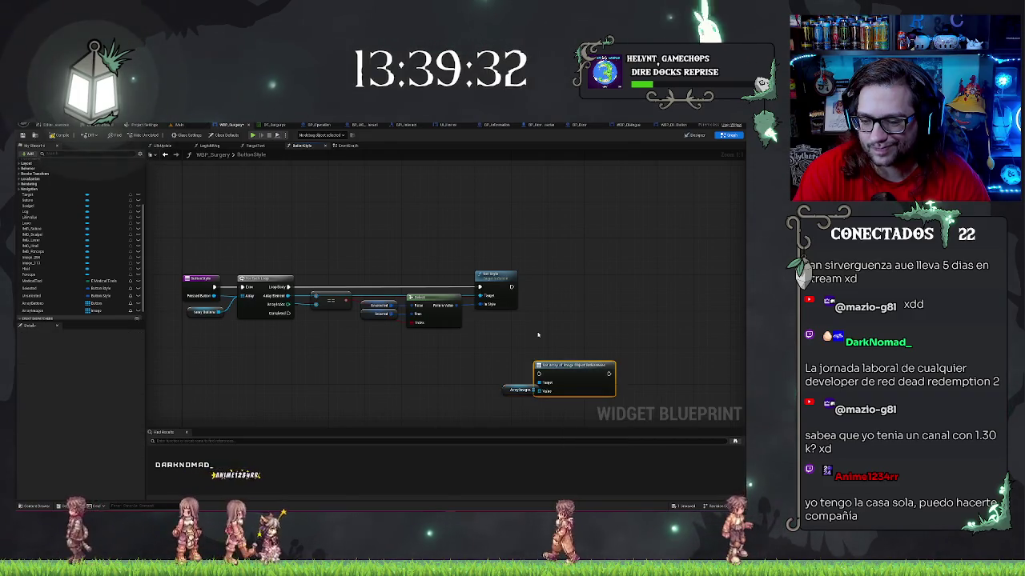
{"action": "key", "text": "ctrl+z"}
{"action": "left_click_drag", "start_coordinate": [534, 390], "coordinate": [535, 346]}
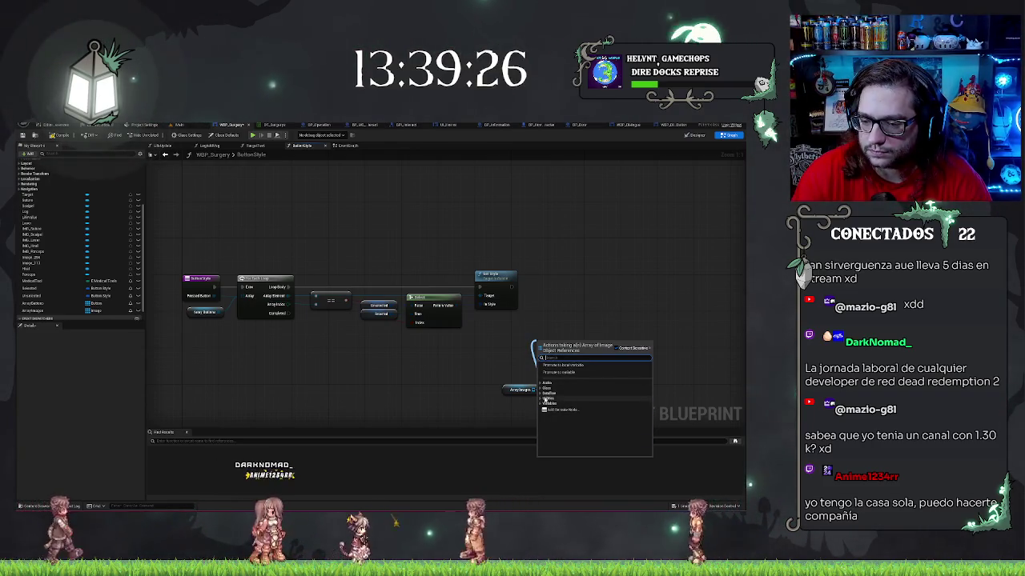
{"action": "left_click", "coordinate": [545, 398]}
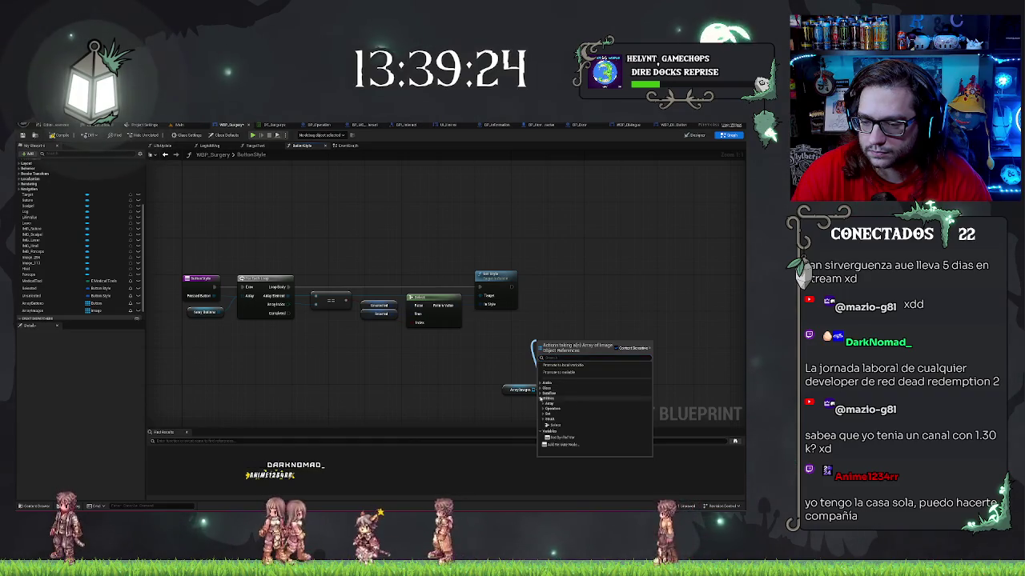
{"action": "left_click", "coordinate": [547, 403]}
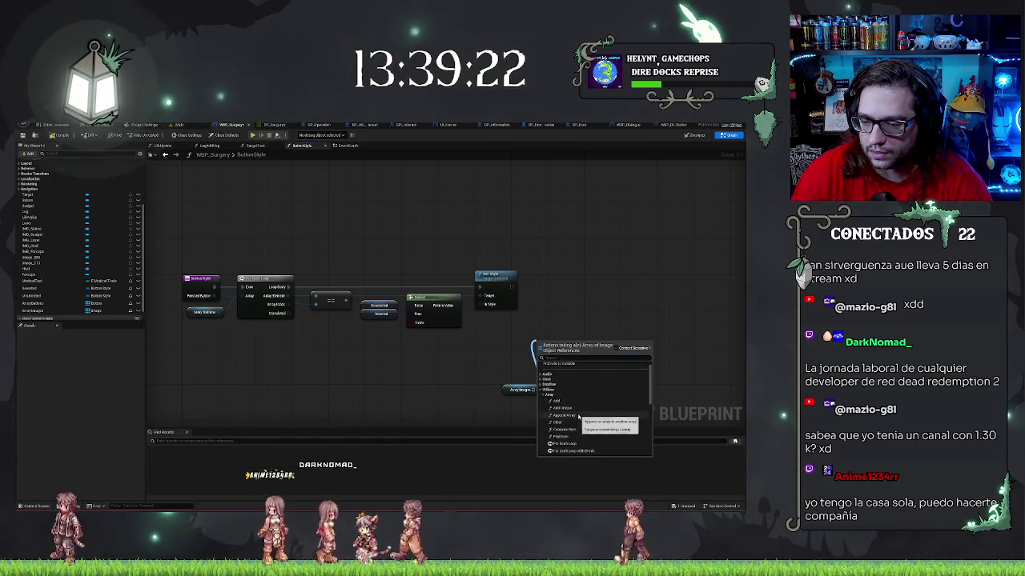
{"action": "scroll", "coordinate": [580, 418], "scroll_direction": "down", "scroll_amount": 1}
{"action": "scroll", "coordinate": [580, 418], "scroll_direction": "down", "scroll_amount": 1}
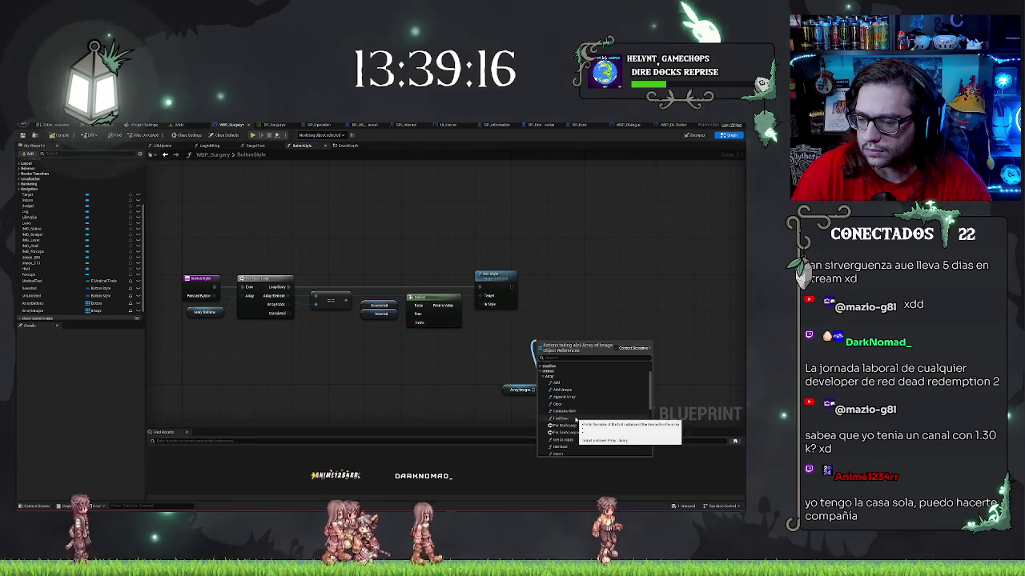
{"action": "scroll", "coordinate": [577, 432], "scroll_direction": "down", "scroll_amount": 3}
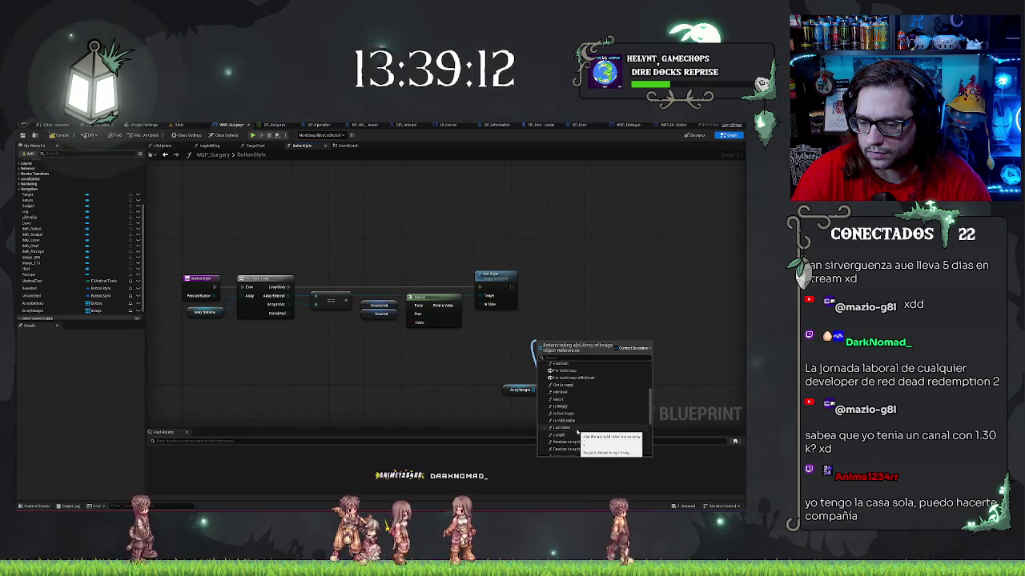
{"action": "left_click", "coordinate": [587, 421]}
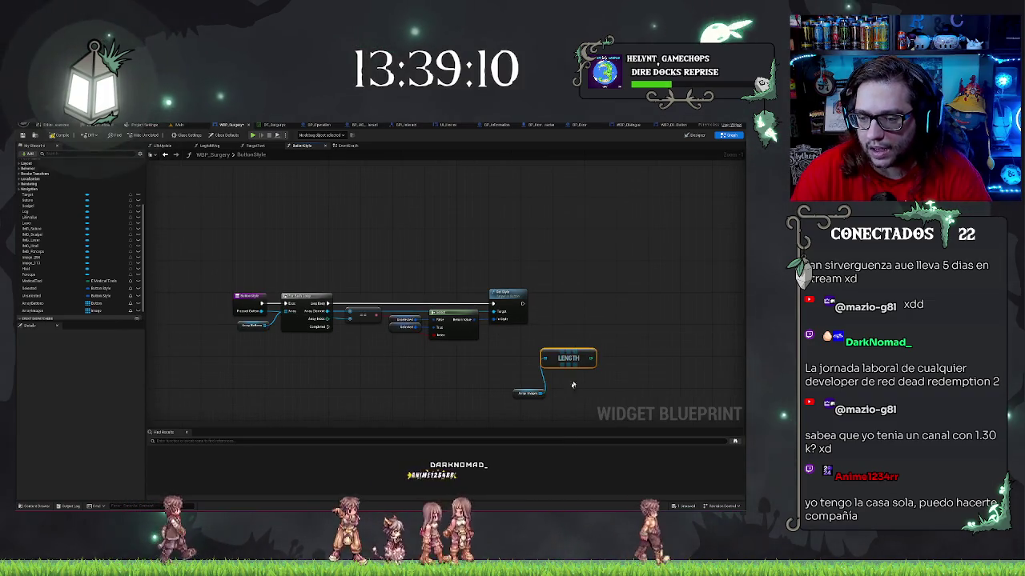
Delete the LENGTH node, move the ArrayImages getter beside Set Style, and list its Variables actions.
{"action": "key", "text": "Delete"}
{"action": "mouse_move", "coordinate": [520, 391]}
{"action": "left_mouse_down"}
{"action": "mouse_move", "coordinate": [534, 353]}
{"action": "mouse_move", "coordinate": [514, 344]}
{"action": "mouse_move", "coordinate": [541, 330]}
{"action": "left_mouse_up"}
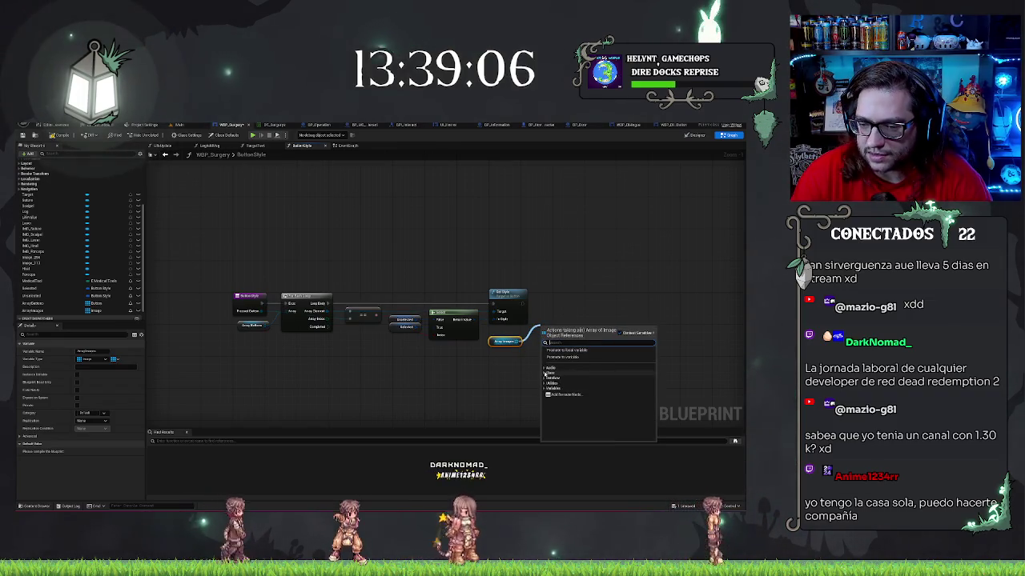
{"action": "type", "text": "let"}
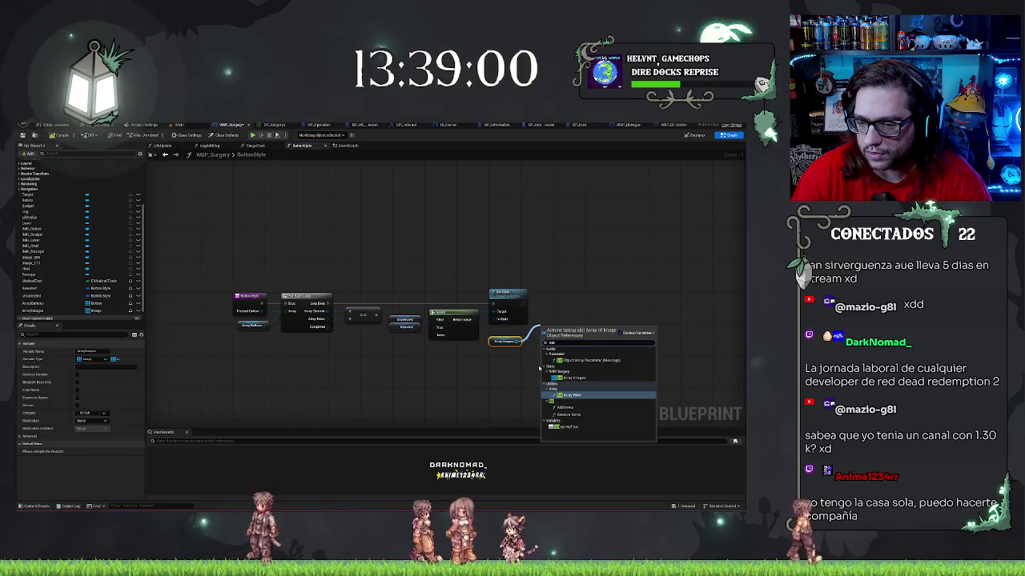
{"action": "mouse_move", "coordinate": [520, 341]}
{"action": "left_mouse_down"}
{"action": "mouse_move", "coordinate": [536, 329]}
{"action": "mouse_move", "coordinate": [508, 338]}
{"action": "mouse_move", "coordinate": [549, 331]}
{"action": "left_mouse_up"}
{"action": "type", "text": "get"}
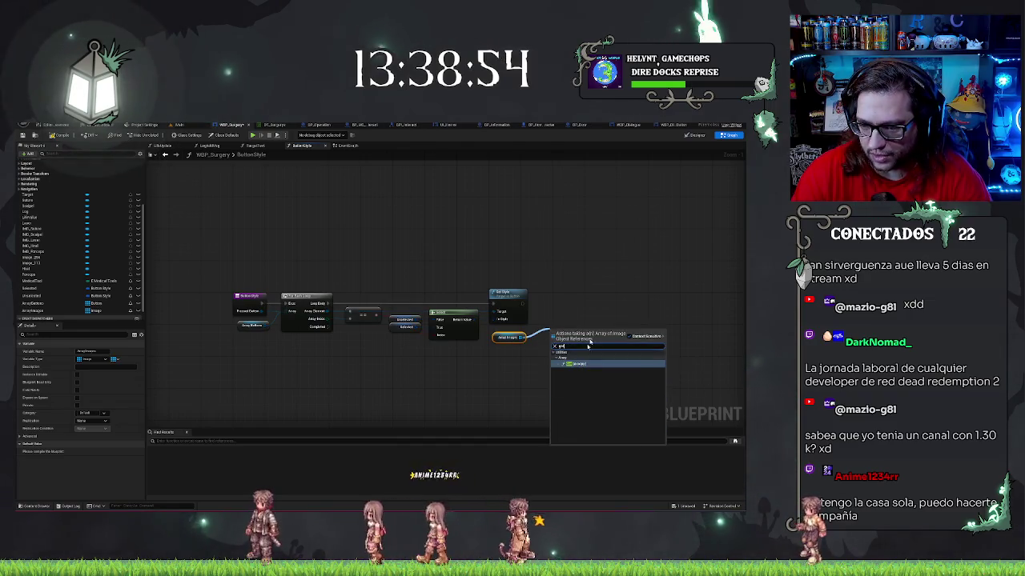
{"action": "key", "text": "BackSpace"}
{"action": "key", "text": "BackSpace"}
{"action": "key", "text": "BackSpace"}
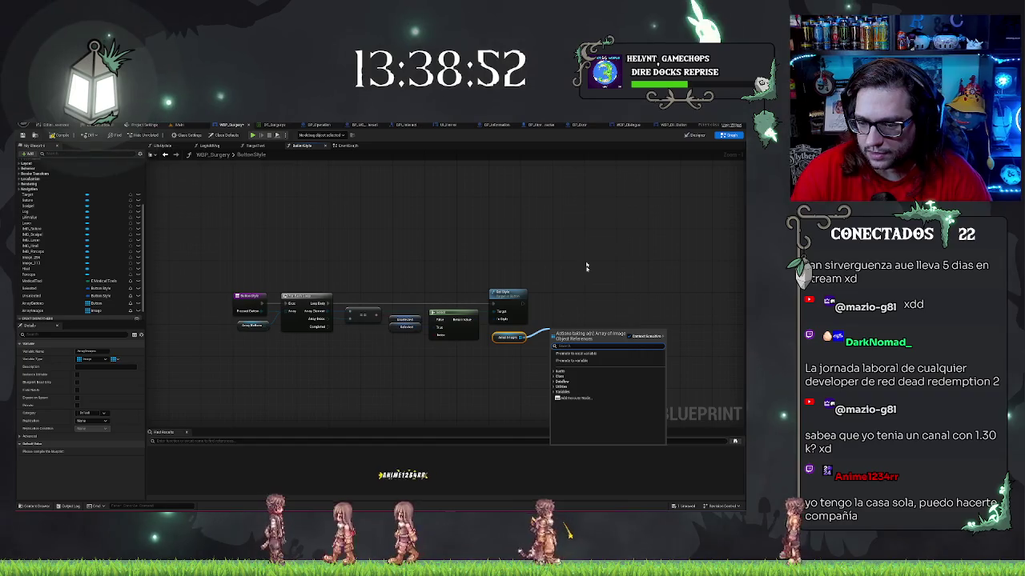
{"action": "left_click", "coordinate": [560, 392]}
Browse the Utilities > Array actions for ArrayImages, then search 'len' and place the Find node.
{"action": "left_click", "coordinate": [554, 386]}
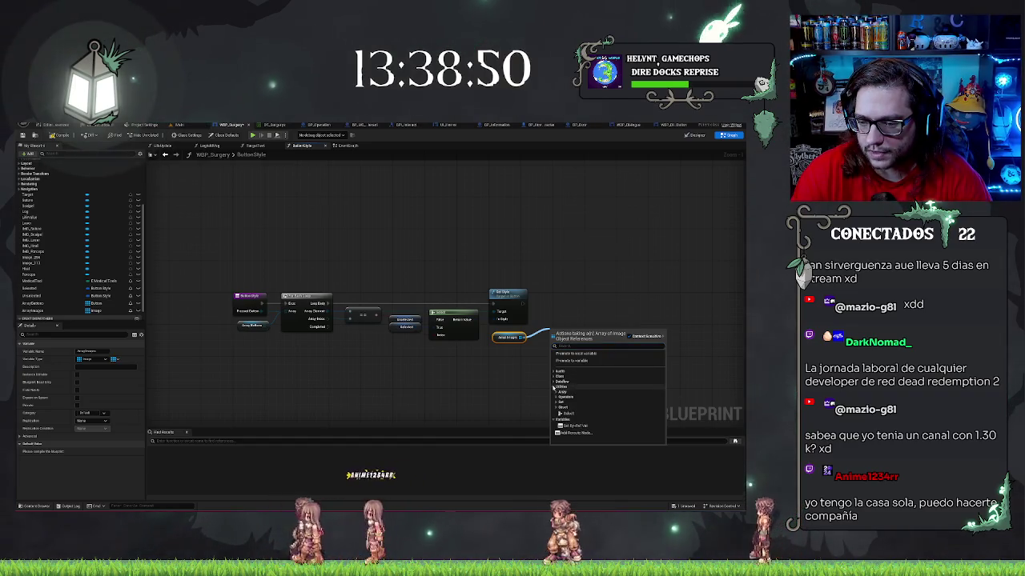
{"action": "left_click", "coordinate": [556, 392]}
{"action": "scroll", "coordinate": [585, 385], "scroll_direction": "down", "scroll_amount": 3}
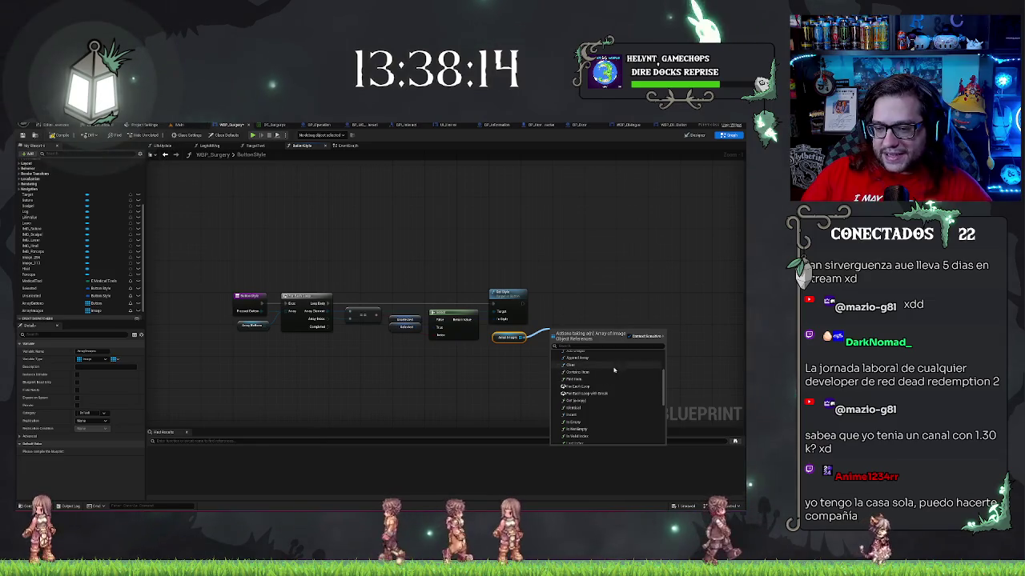
{"action": "scroll", "coordinate": [606, 399], "scroll_direction": "down", "scroll_amount": 1}
{"action": "scroll", "coordinate": [592, 407], "scroll_direction": "down", "scroll_amount": 1}
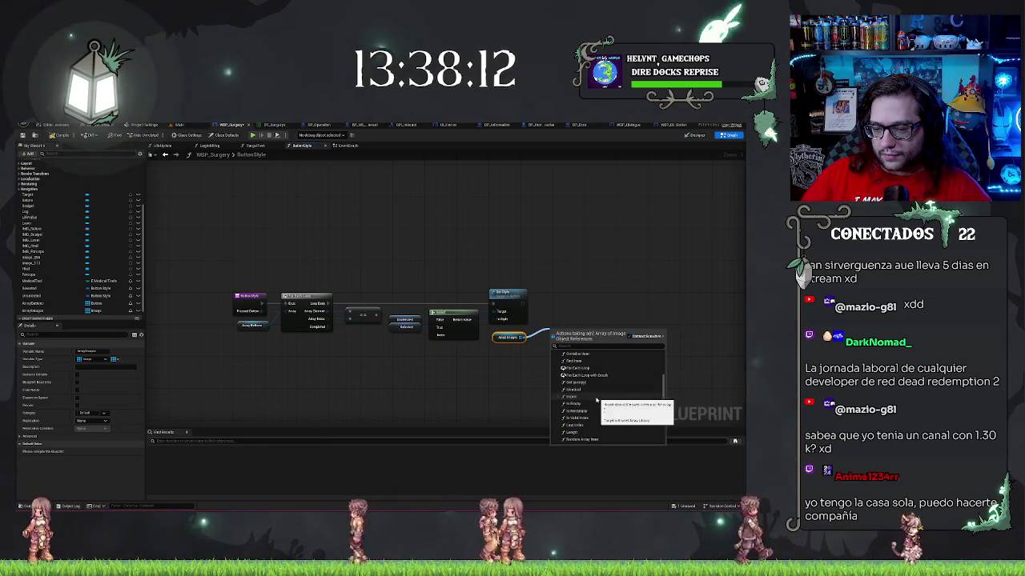
{"action": "scroll", "coordinate": [587, 412], "scroll_direction": "down", "scroll_amount": 1}
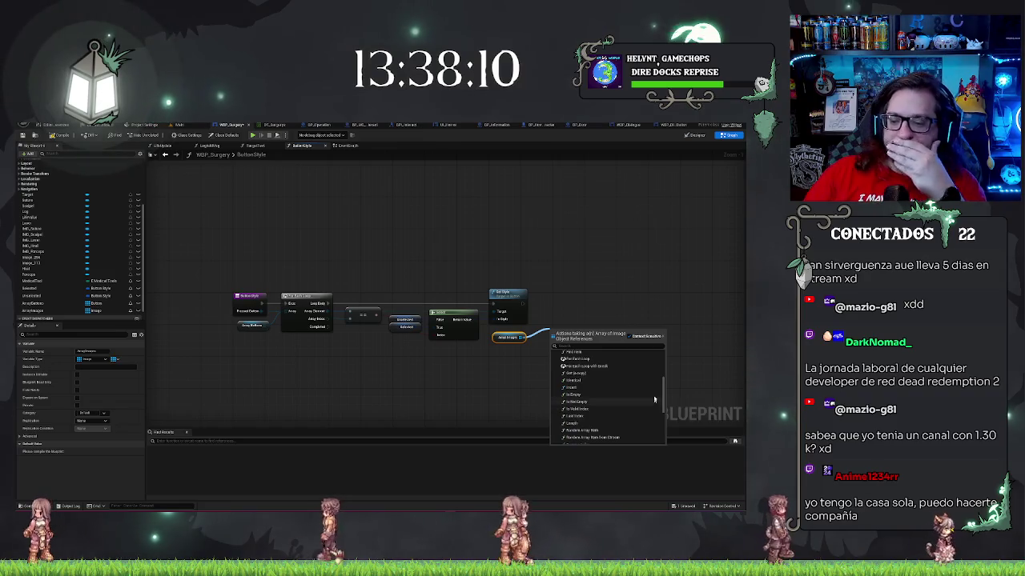
{"action": "scroll", "coordinate": [641, 407], "scroll_direction": "down", "scroll_amount": 2}
{"action": "scroll", "coordinate": [617, 405], "scroll_direction": "down", "scroll_amount": 3}
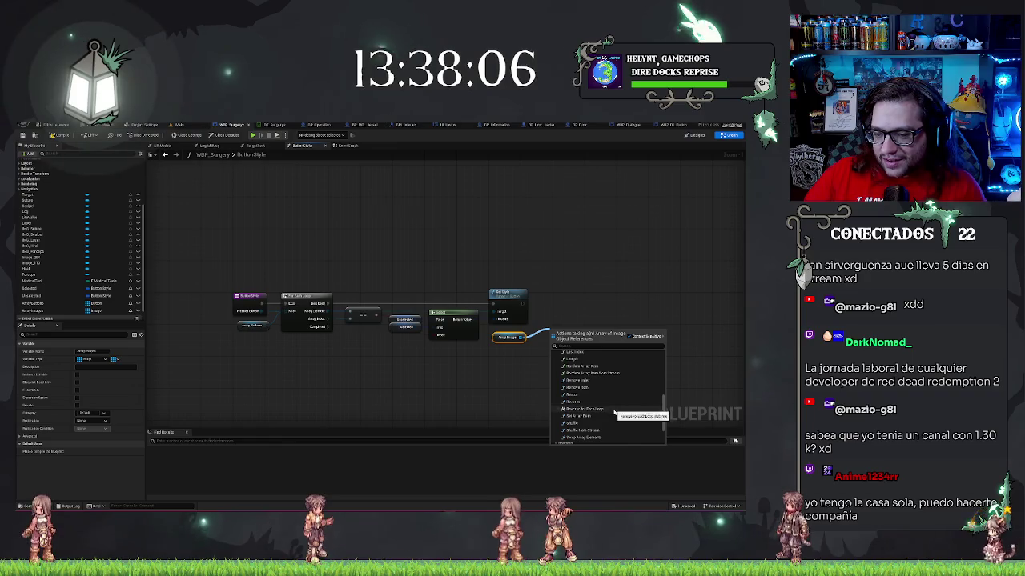
{"action": "scroll", "coordinate": [610, 413], "scroll_direction": "down", "scroll_amount": 2}
{"action": "scroll", "coordinate": [604, 417], "scroll_direction": "up", "scroll_amount": 2}
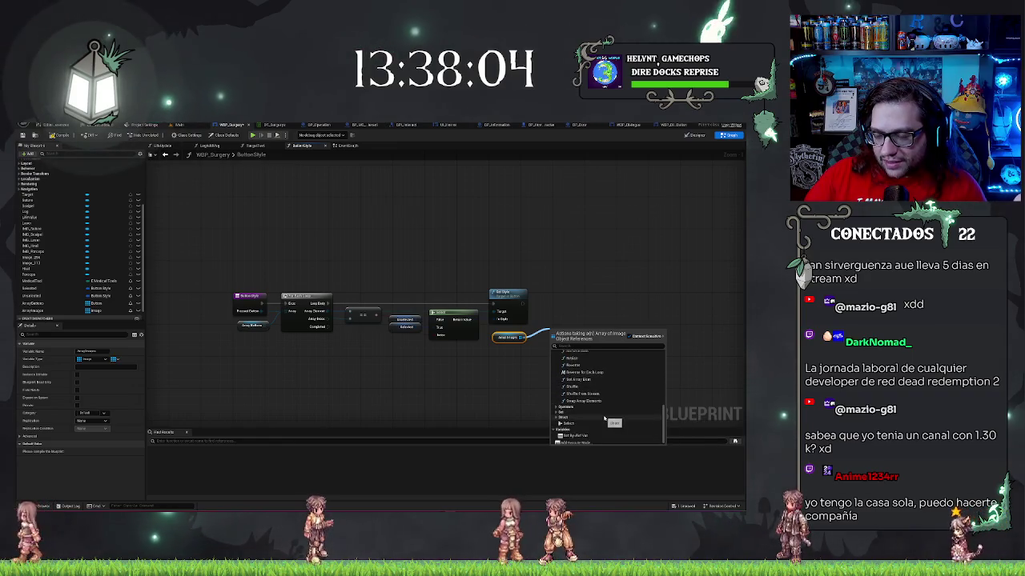
{"action": "scroll", "coordinate": [606, 418], "scroll_direction": "up", "scroll_amount": 3}
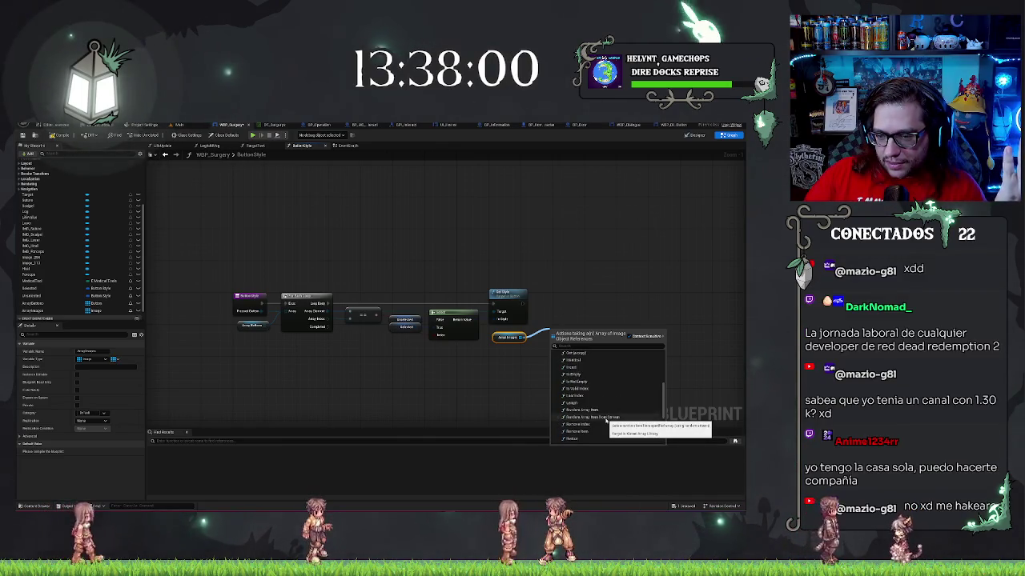
{"action": "scroll", "coordinate": [606, 418], "scroll_direction": "up", "scroll_amount": 2}
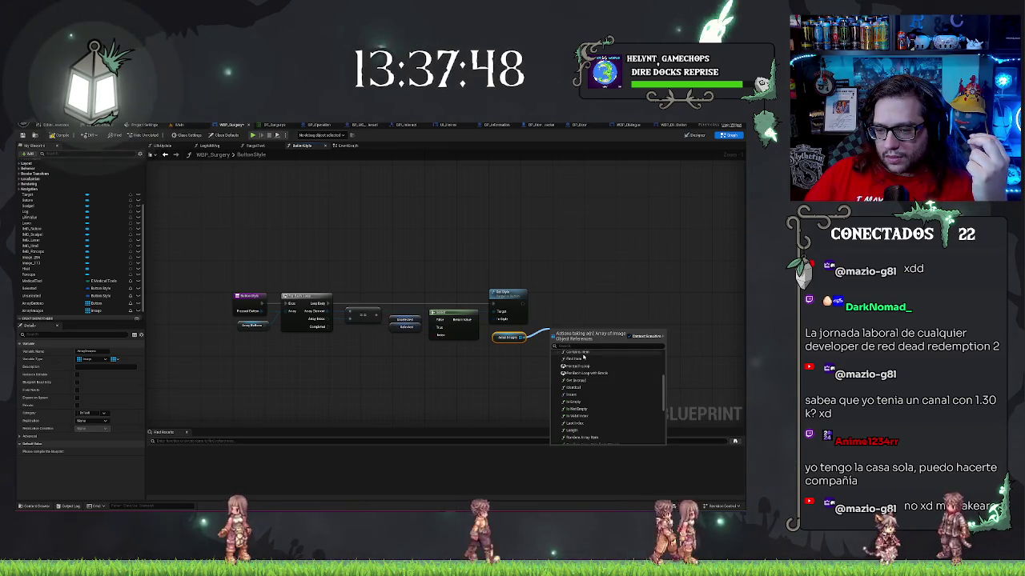
{"action": "scroll", "coordinate": [584, 361], "scroll_direction": "up", "scroll_amount": 1}
{"action": "scroll", "coordinate": [587, 369], "scroll_direction": "up", "scroll_amount": 1}
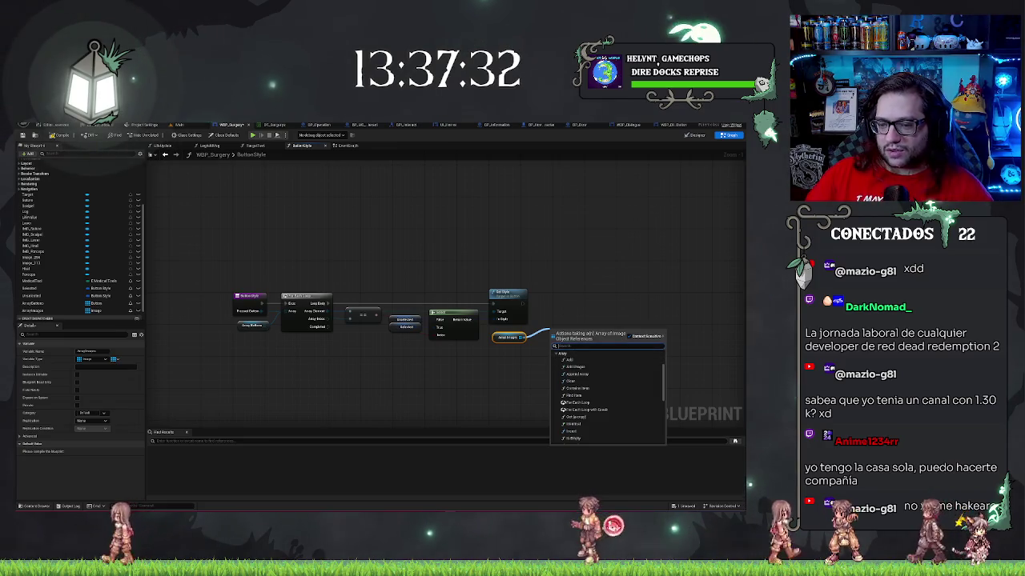
{"action": "type", "text": "len"}
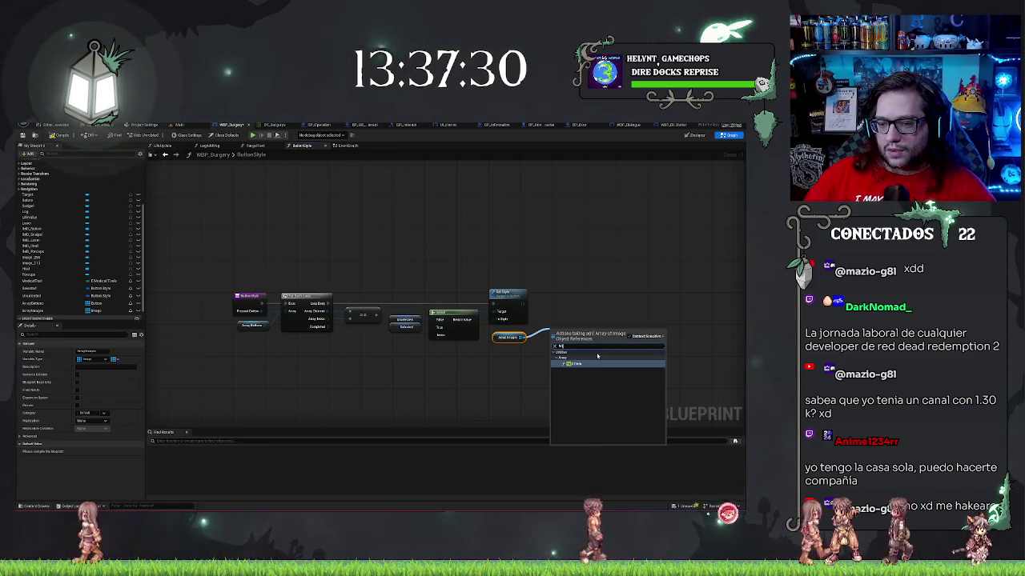
{"action": "key", "text": "Return"}
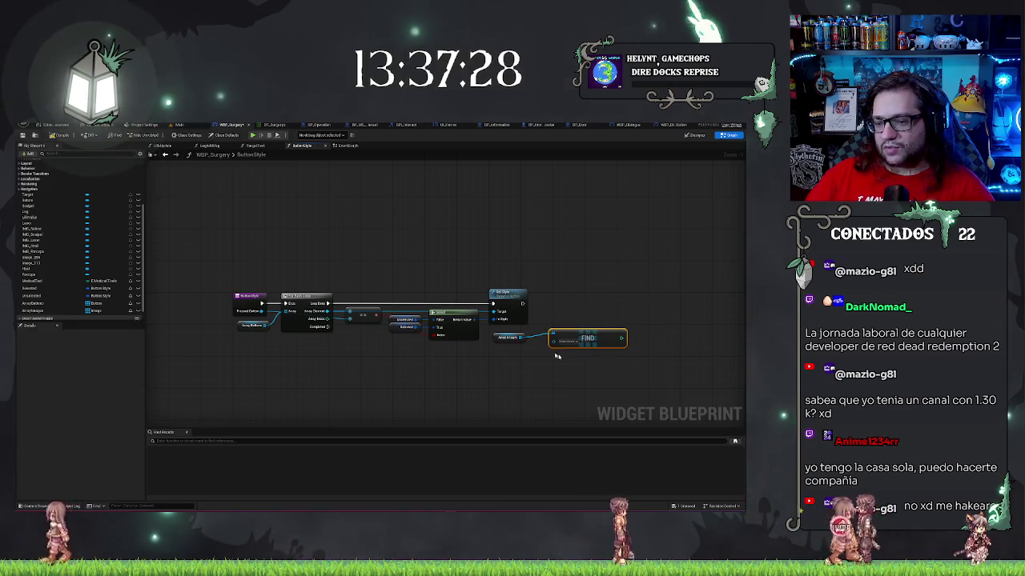
Undo the Find node and cancel the new action list from the Array Images pin.
{"action": "key", "text": "ctrl+z"}
{"action": "left_click_drag", "start_coordinate": [523, 338], "coordinate": [538, 341]}
{"action": "left_click", "coordinate": [627, 296]}
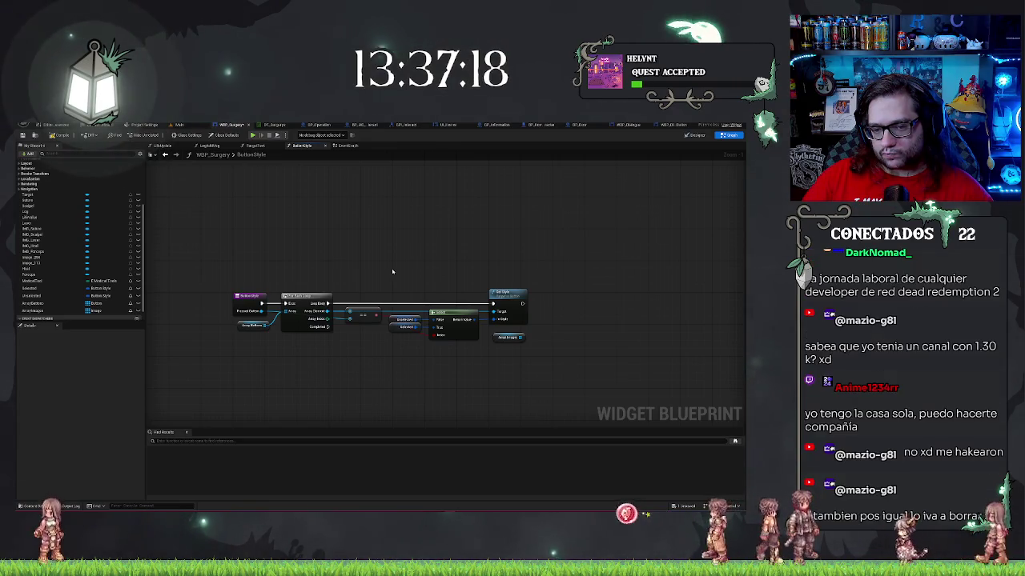
Add a second Select node wired to the == Boolean output and move it up-left.
{"action": "left_click", "coordinate": [440, 324]}
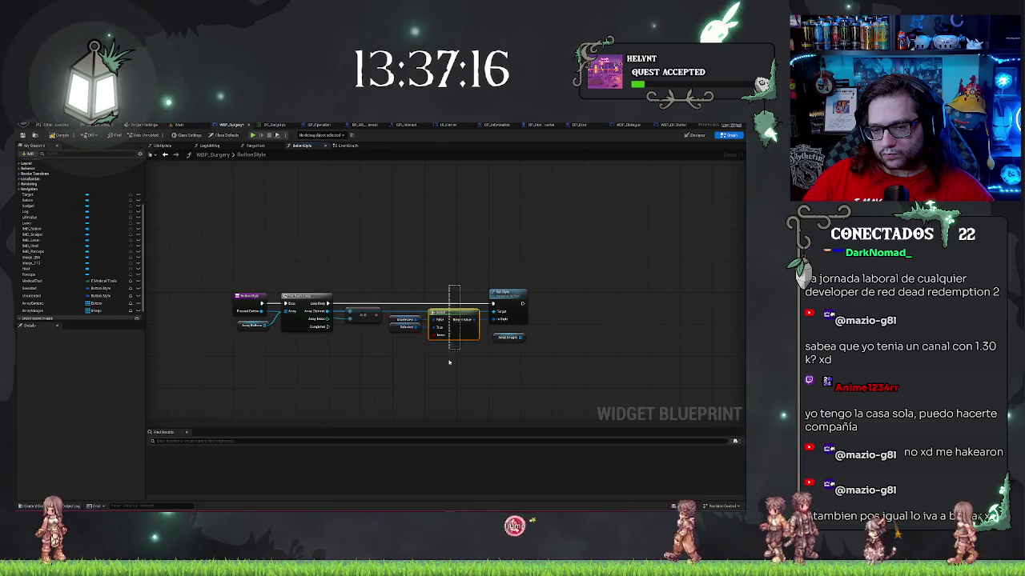
{"action": "key", "text": "ctrl+v"}
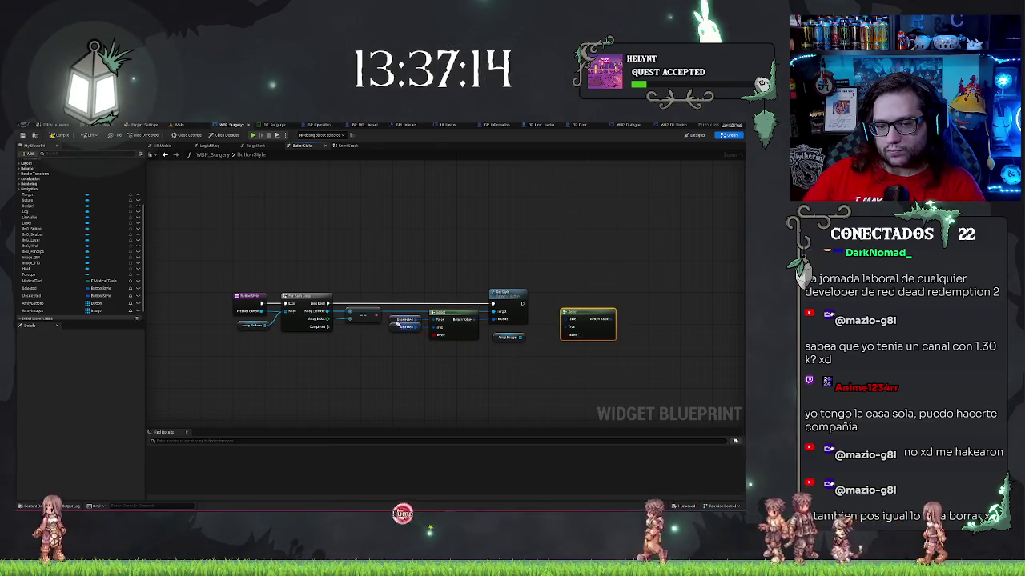
{"action": "mouse_move", "coordinate": [374, 315]}
{"action": "left_mouse_down"}
{"action": "mouse_move", "coordinate": [613, 345]}
{"action": "mouse_move", "coordinate": [576, 331]}
{"action": "left_mouse_up"}
{"action": "type", "text": "sel"}
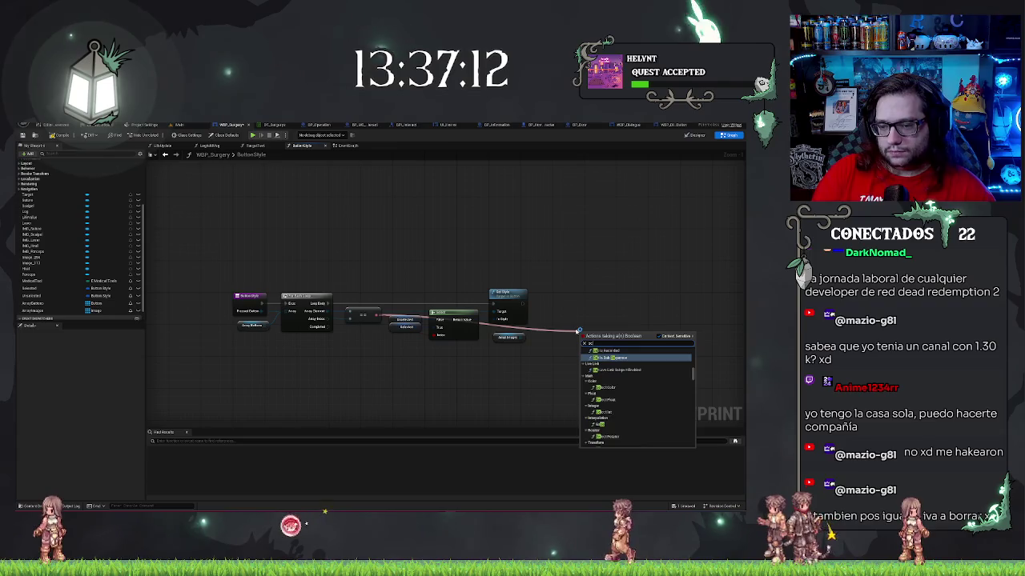
{"action": "type", "text": "ectt"}
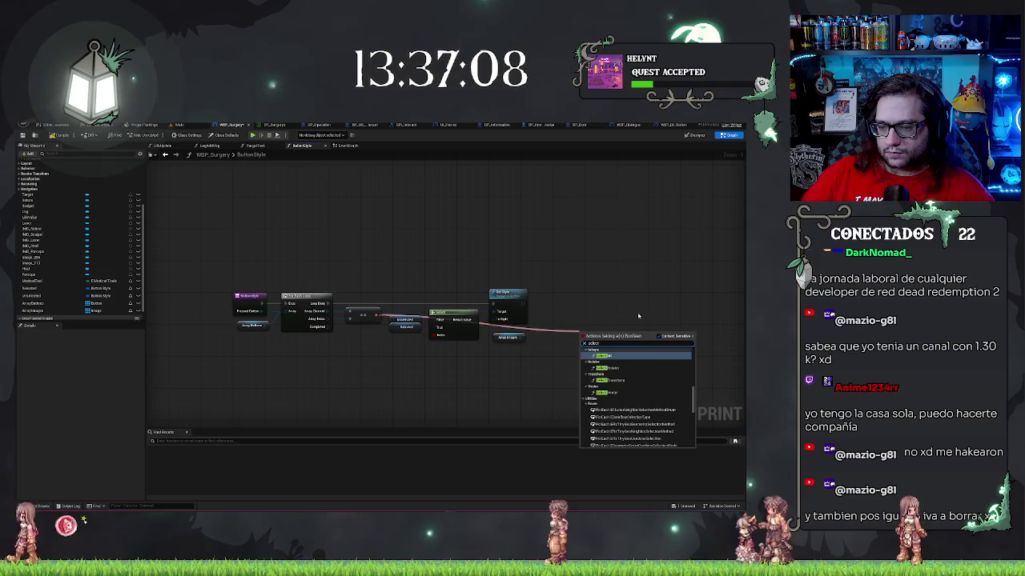
{"action": "scroll", "coordinate": [641, 398], "scroll_direction": "down", "scroll_amount": 5}
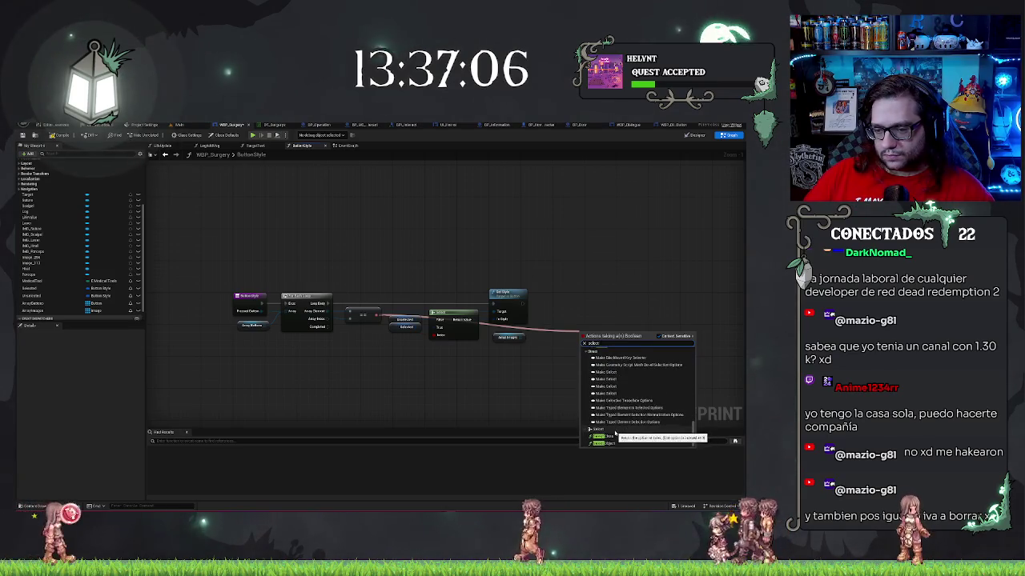
{"action": "left_click", "coordinate": [598, 430]}
{"action": "left_click_drag", "start_coordinate": [590, 332], "coordinate": [558, 313]}
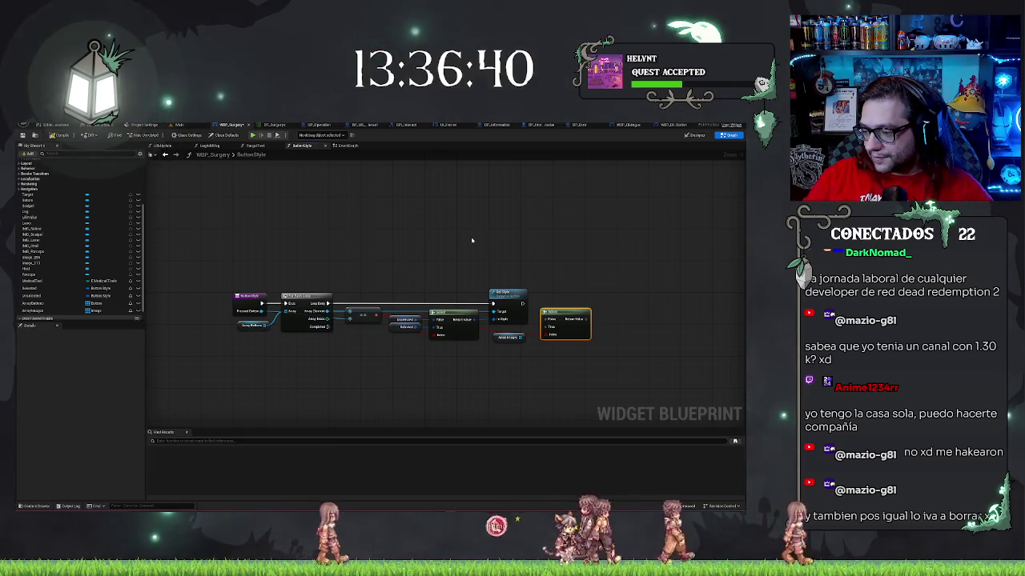
{"action": "scroll", "coordinate": [448, 274], "scroll_direction": "up", "scroll_amount": 1}
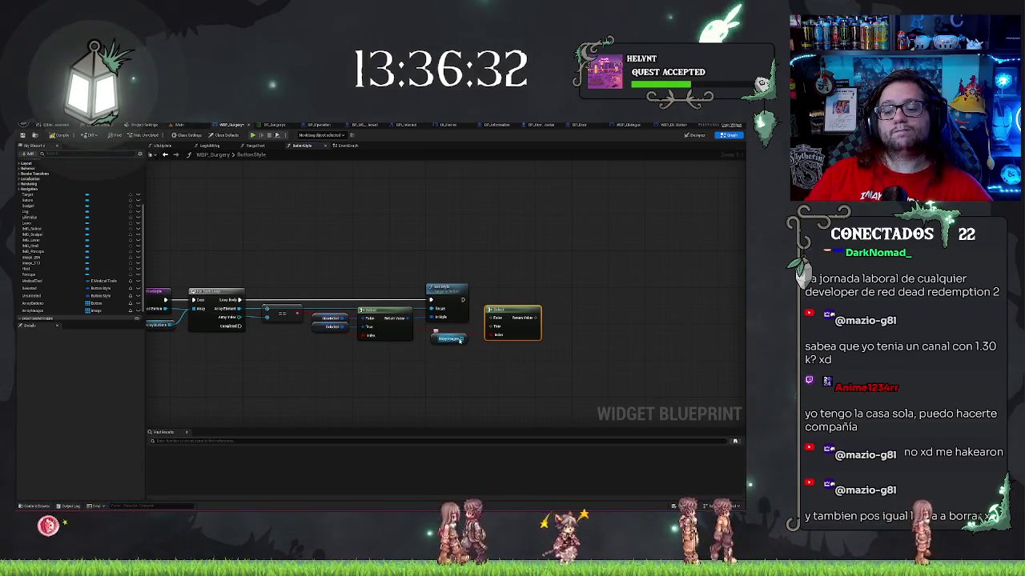
{"action": "left_click_drag", "start_coordinate": [463, 339], "coordinate": [471, 353]}
{"action": "type", "text": "last"}
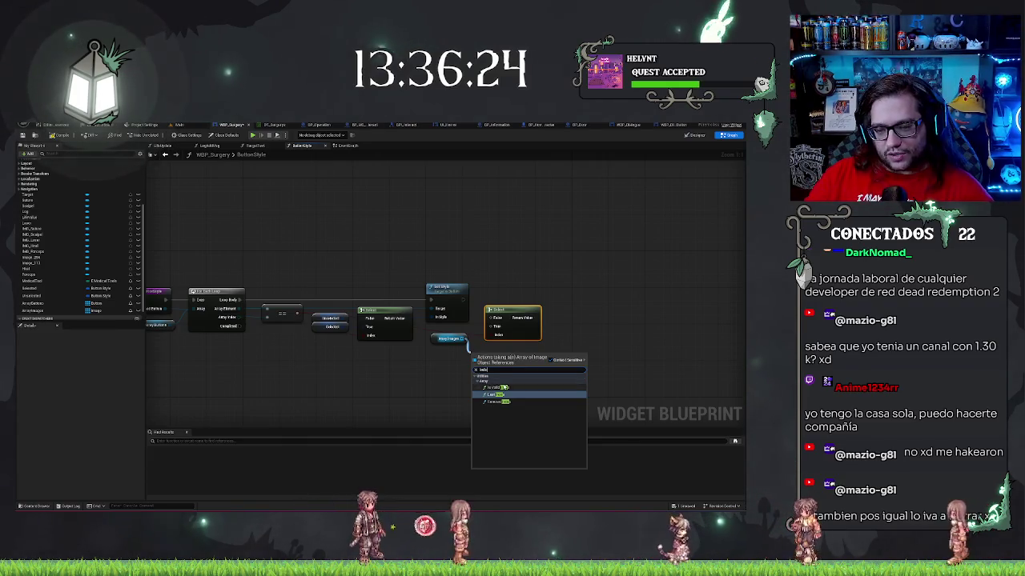
{"action": "left_click", "coordinate": [514, 402]}
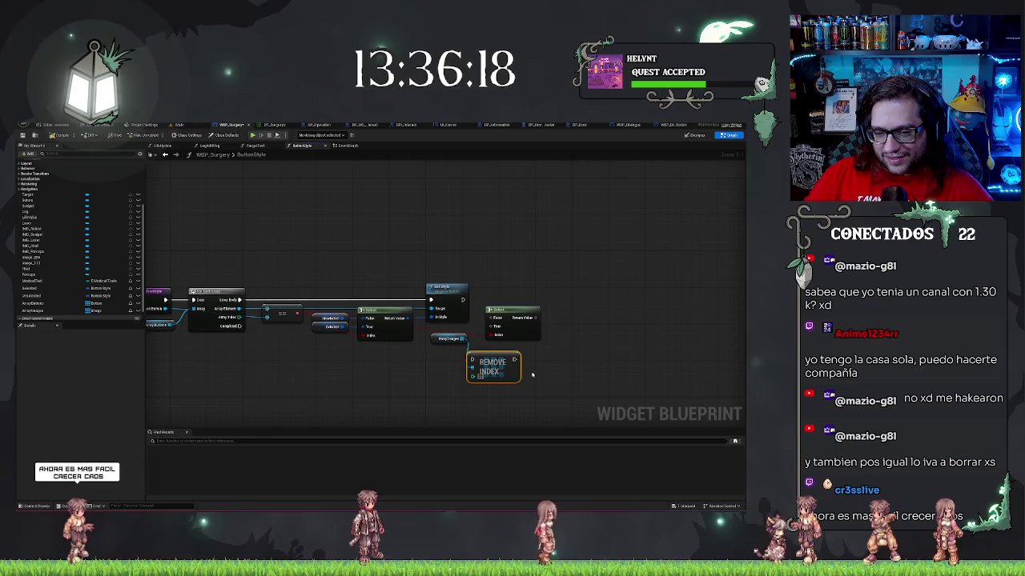
{"action": "key", "text": "Delete"}
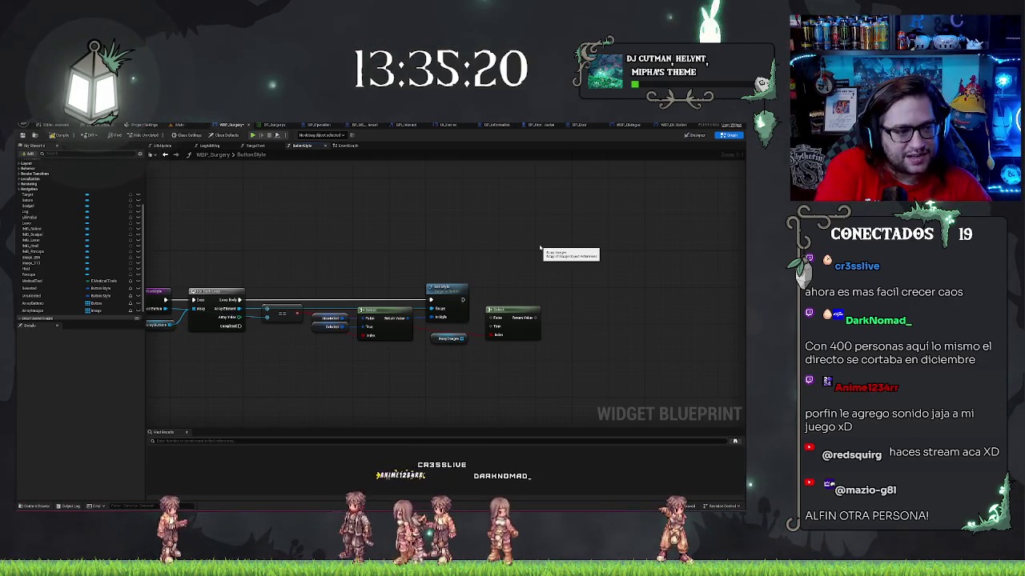
{"action": "left_click_drag", "start_coordinate": [540, 250], "coordinate": [164, 202]}
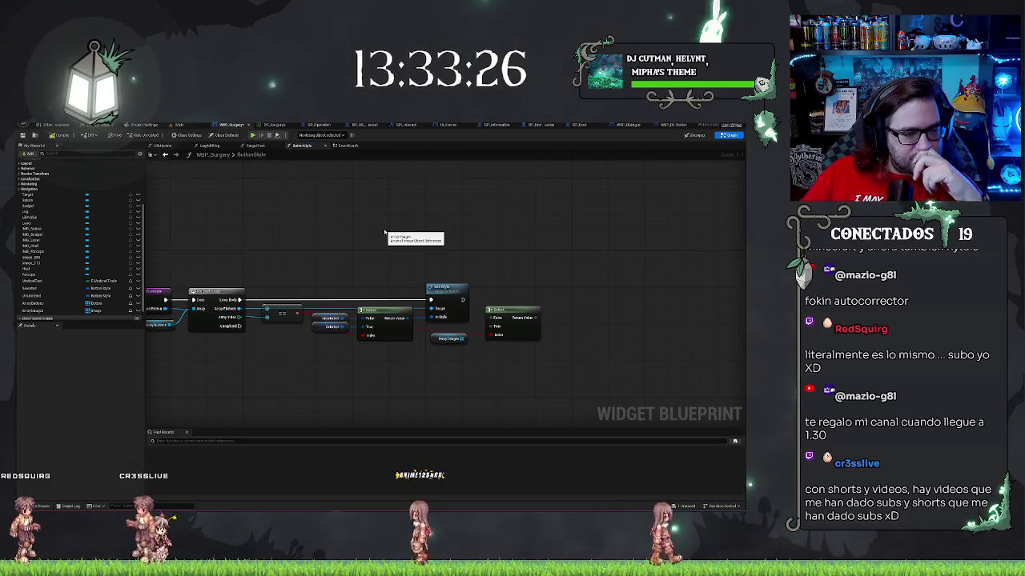
{"action": "mouse_move", "coordinate": [385, 232]}
{"action": "left_mouse_down"}
{"action": "mouse_move", "coordinate": [318, 223]}
{"action": "mouse_move", "coordinate": [304, 208]}
{"action": "mouse_move", "coordinate": [264, 200]}
{"action": "left_mouse_up"}
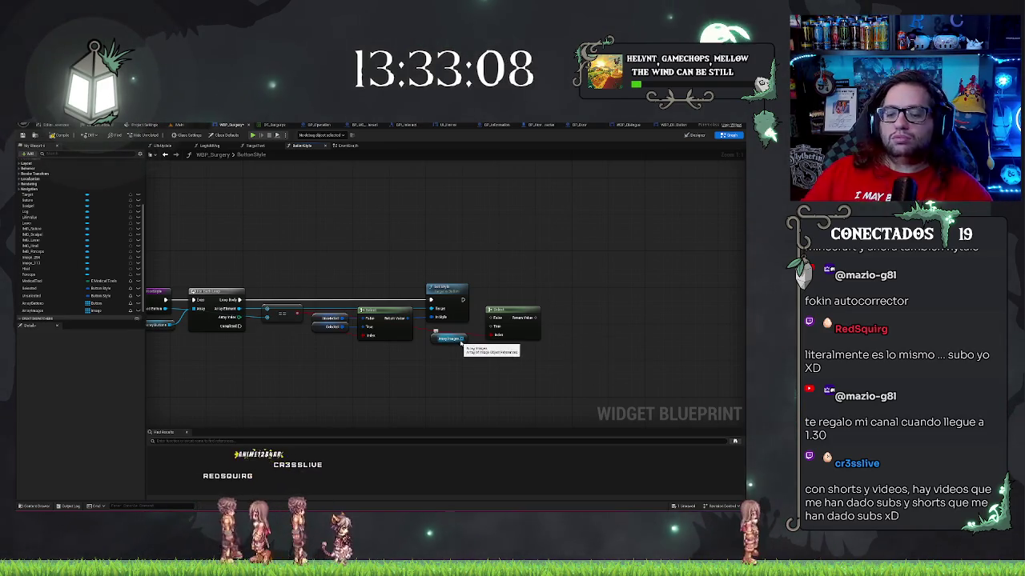
Place a GET node wired from Array Images and nudge it into position.
{"action": "left_click_drag", "start_coordinate": [461, 340], "coordinate": [481, 364]}
{"action": "type", "text": "get"}
{"action": "key", "text": "Return"}
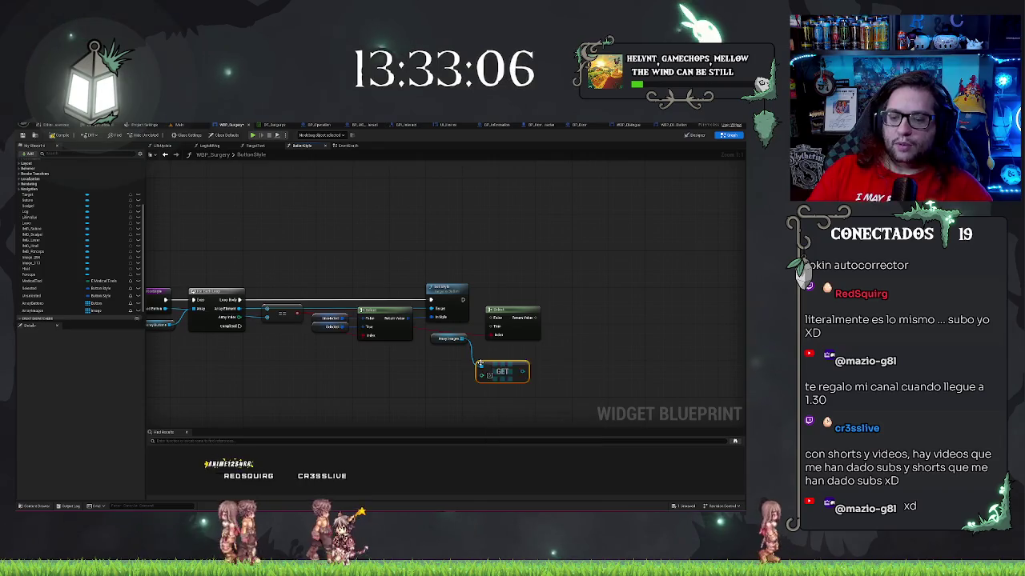
{"action": "right_click", "coordinate": [499, 370]}
{"action": "mouse_move", "coordinate": [528, 461]}
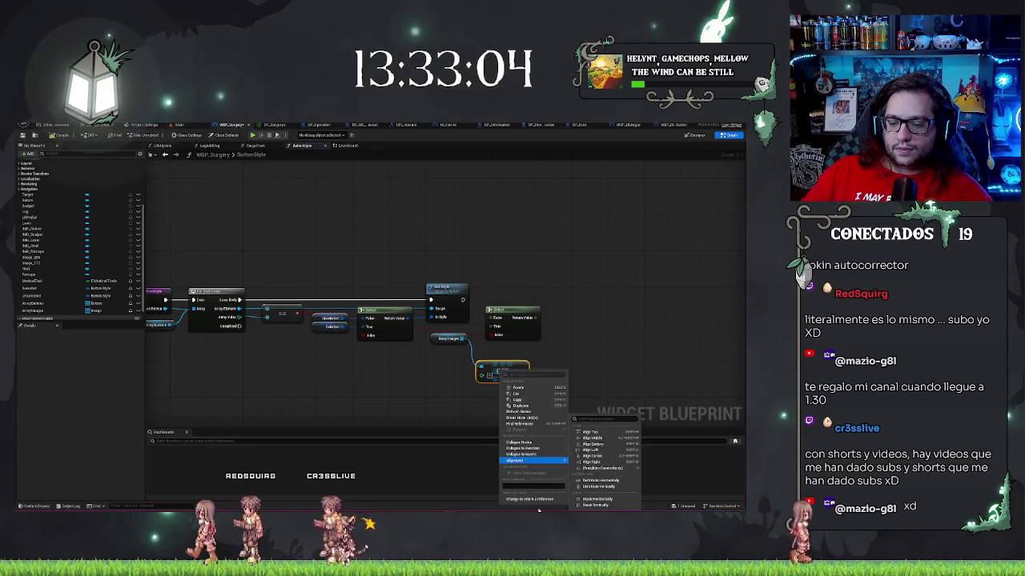
{"action": "key", "text": "Escape"}
{"action": "right_click", "coordinate": [506, 369]}
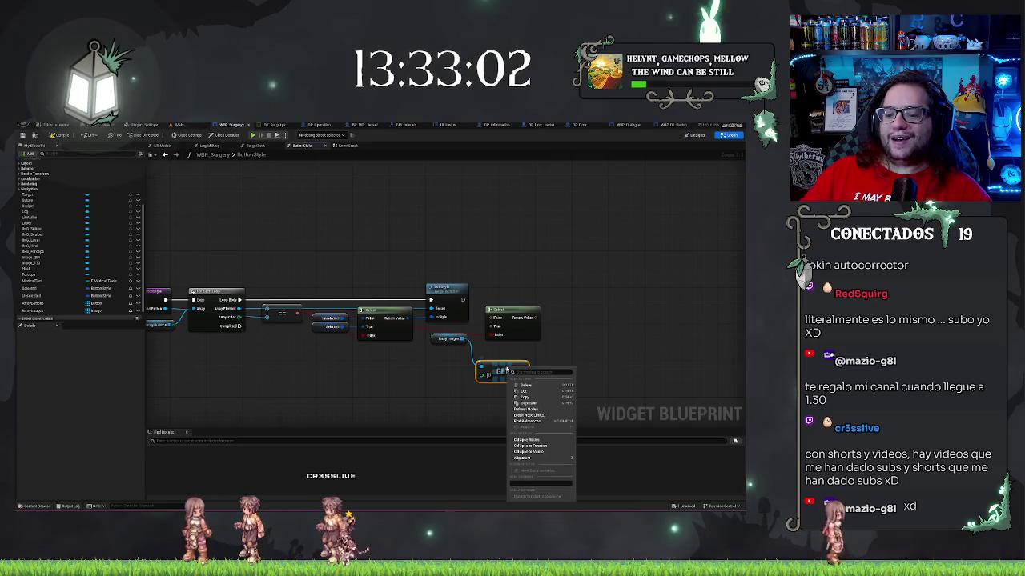
{"action": "key", "text": "Escape"}
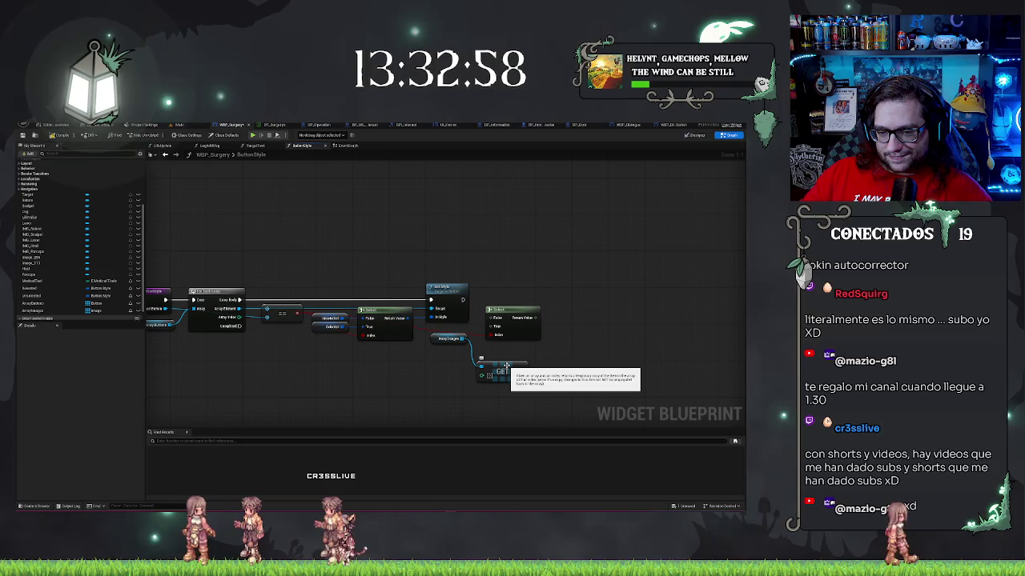
{"action": "left_click_drag", "start_coordinate": [505, 367], "coordinate": [503, 357]}
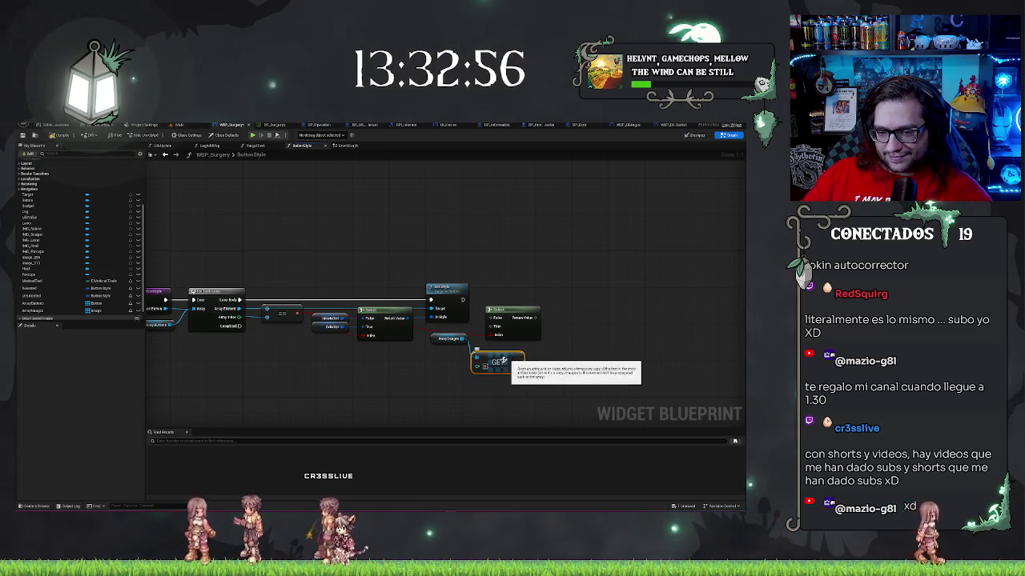
Wire the For Each Loop's Array Index into GET, then move GET and Array Images up-left.
{"action": "mouse_move", "coordinate": [240, 318]}
{"action": "left_mouse_down"}
{"action": "mouse_move", "coordinate": [497, 362]}
{"action": "mouse_move", "coordinate": [478, 366]}
{"action": "left_mouse_up"}
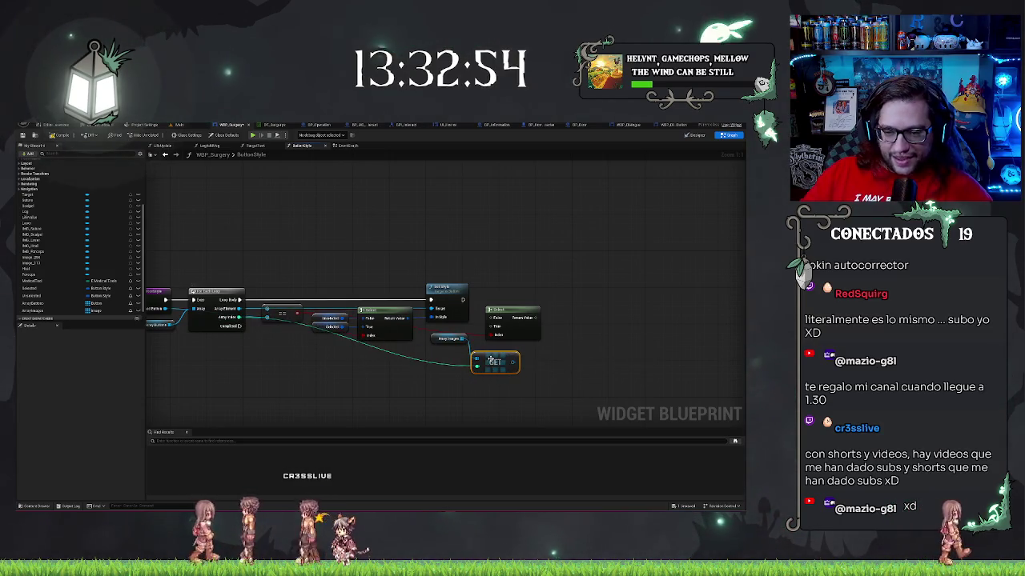
{"action": "right_click", "coordinate": [492, 360]}
{"action": "mouse_move", "coordinate": [540, 450]}
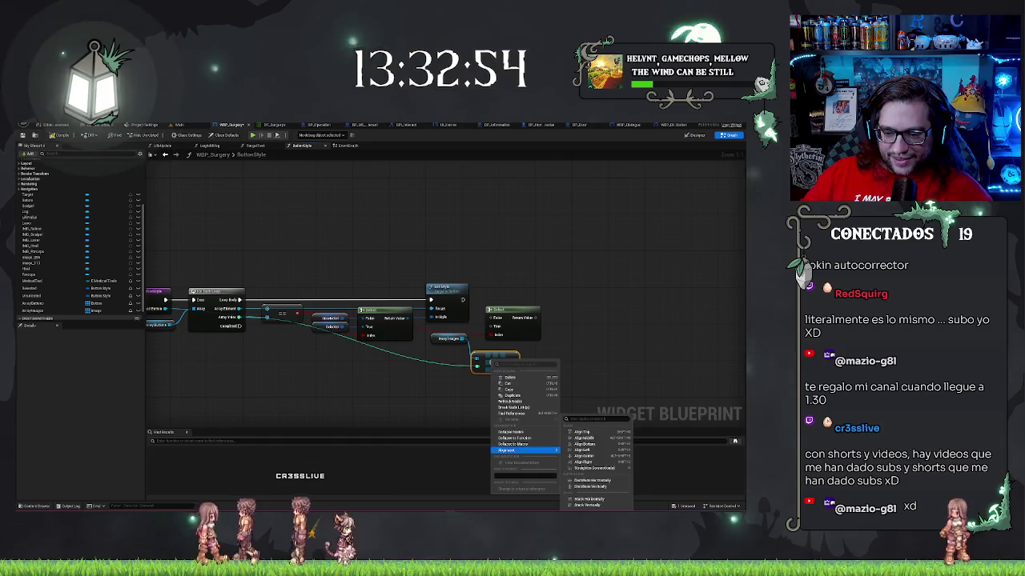
{"action": "left_click", "coordinate": [604, 348]}
{"action": "left_click_drag", "start_coordinate": [461, 387], "coordinate": [484, 398]}
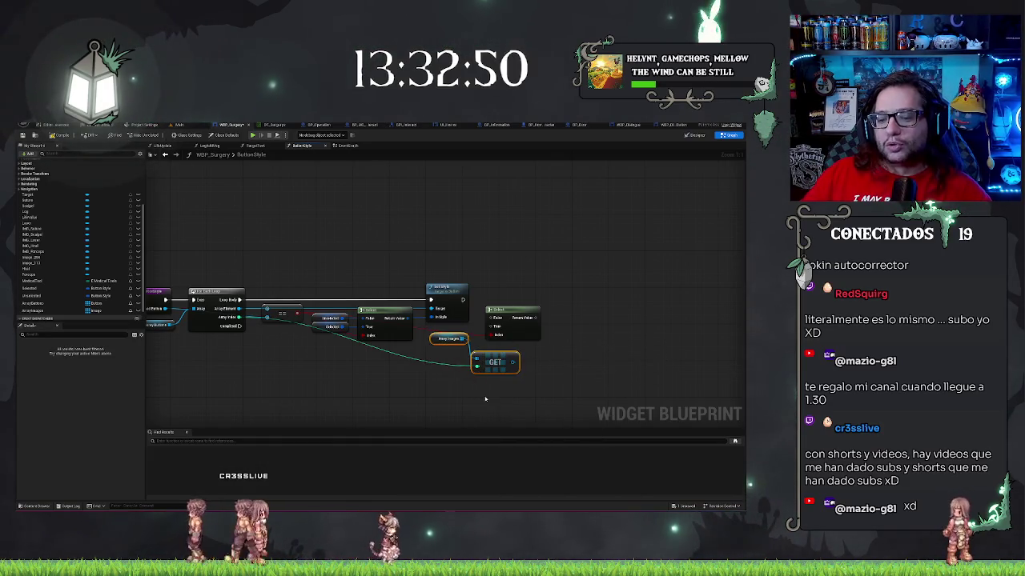
{"action": "mouse_move", "coordinate": [486, 354]}
{"action": "left_mouse_down"}
{"action": "mouse_move", "coordinate": [472, 334]}
{"action": "mouse_move", "coordinate": [567, 293]}
{"action": "mouse_move", "coordinate": [571, 323]}
{"action": "mouse_move", "coordinate": [563, 329]}
{"action": "mouse_move", "coordinate": [575, 313]}
{"action": "mouse_move", "coordinate": [558, 319]}
{"action": "left_mouse_up"}
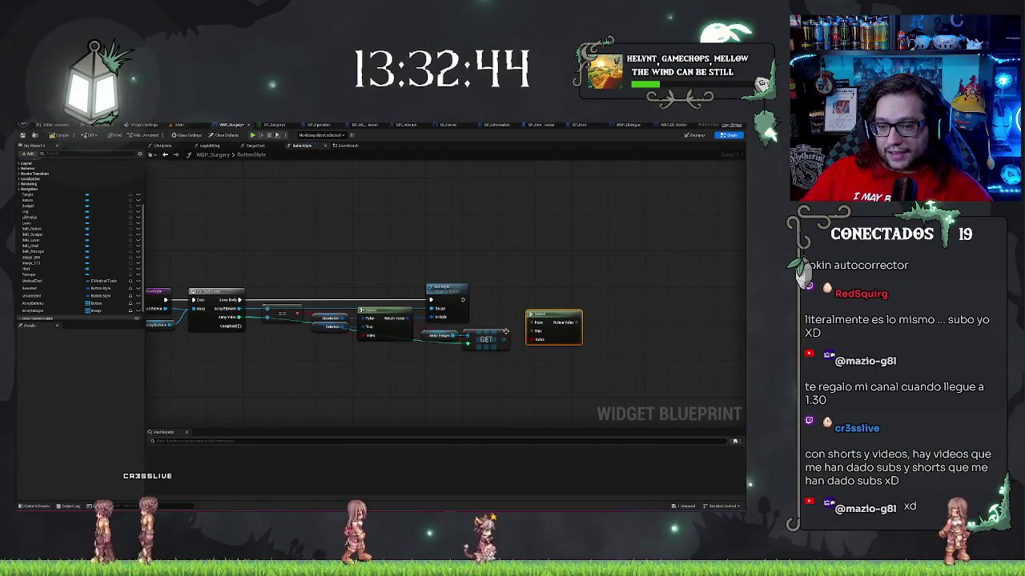
Add a Set Render Scale node for the GET output, with its Scale fed by the Select node.
{"action": "left_click_drag", "start_coordinate": [503, 339], "coordinate": [520, 306]}
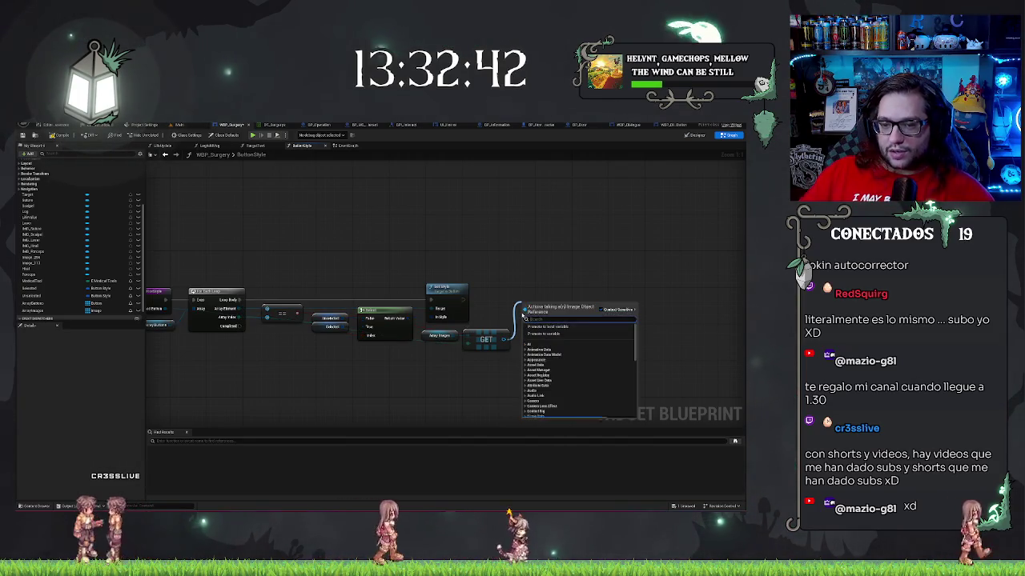
{"action": "type", "text": "set scale"}
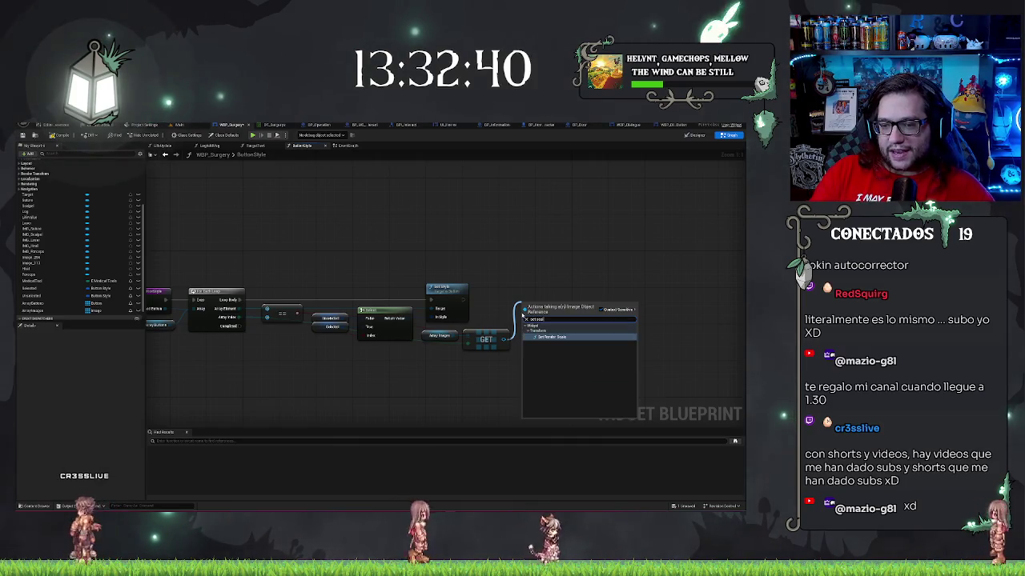
{"action": "key", "text": "Return"}
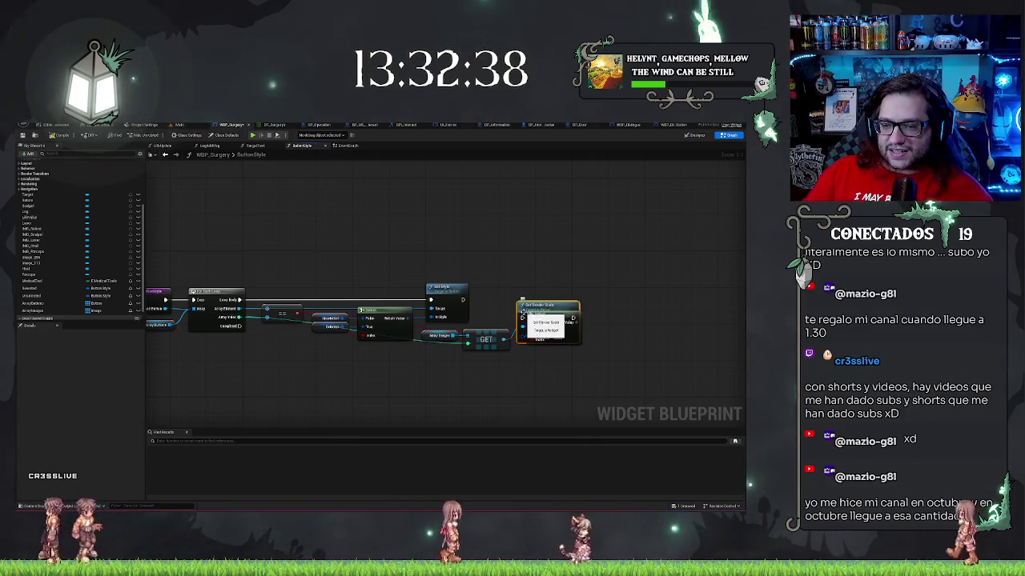
{"action": "mouse_move", "coordinate": [546, 311]}
{"action": "left_mouse_down"}
{"action": "mouse_move", "coordinate": [642, 262]}
{"action": "mouse_move", "coordinate": [570, 282]}
{"action": "left_mouse_up"}
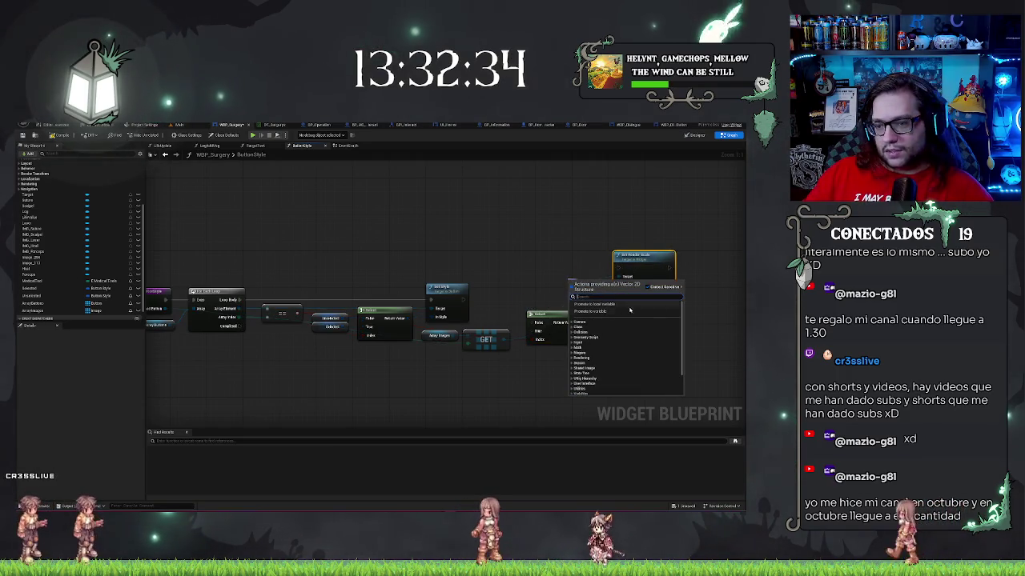
{"action": "left_click", "coordinate": [624, 274]}
{"action": "mouse_move", "coordinate": [623, 275]}
{"action": "left_mouse_down"}
{"action": "mouse_move", "coordinate": [611, 274]}
{"action": "mouse_move", "coordinate": [574, 324]}
{"action": "left_mouse_up"}
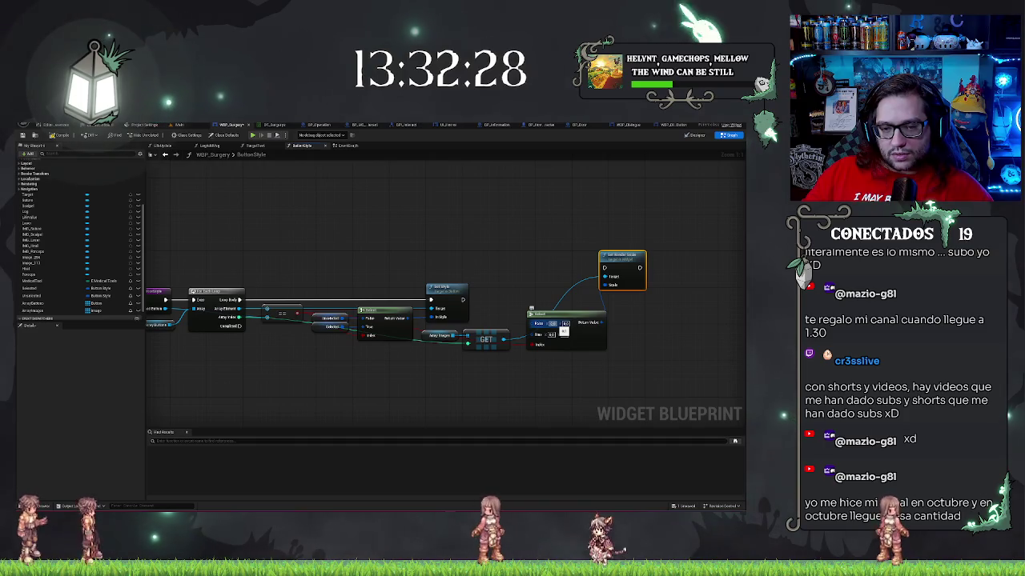
Set the Select node's Pick B scale to X 1 and Y 1.
{"action": "left_click", "coordinate": [551, 335]}
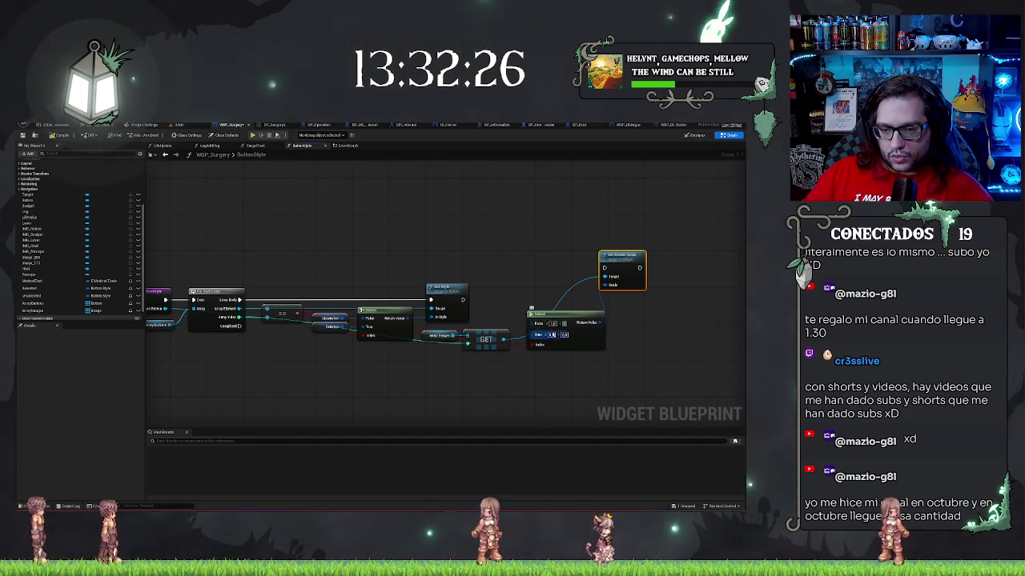
{"action": "type", "text": "1"}
{"action": "key", "text": "Tab"}
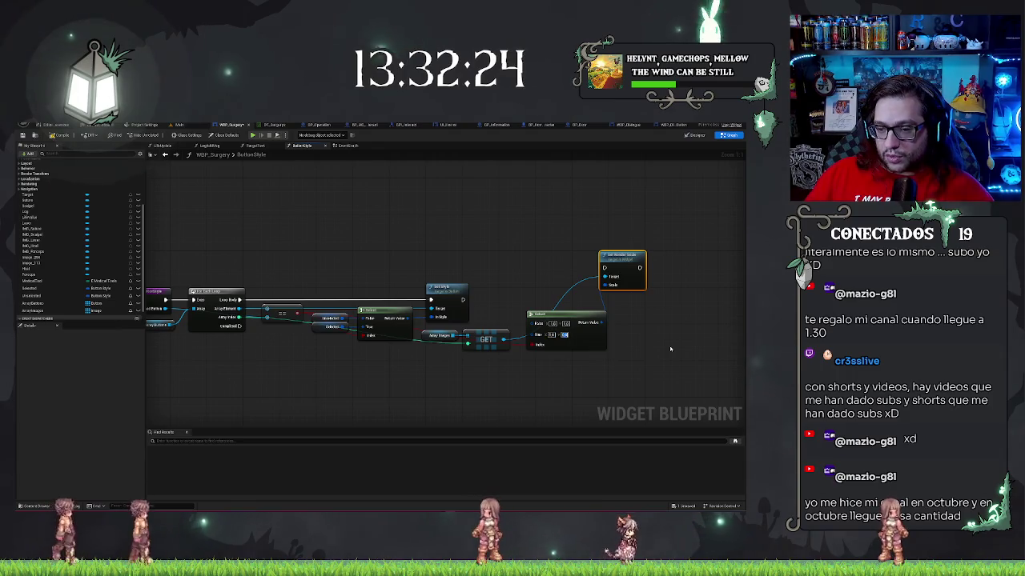
{"action": "type", "text": "1"}
{"action": "key", "text": "Return"}
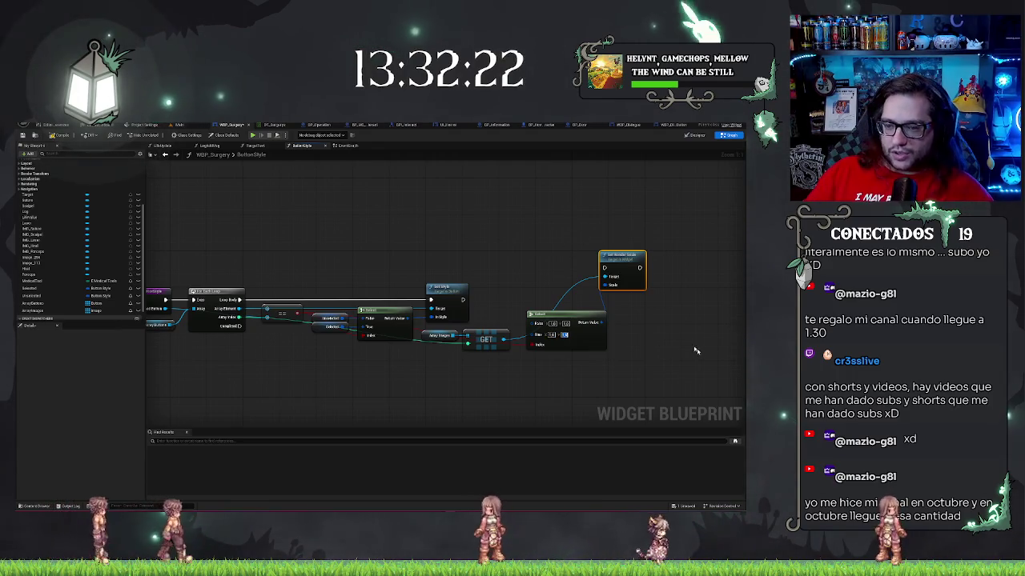
Chain Set Render Scale after Set Style, tidy the Select and Set Render Scale nodes, then switch to YouTube Studio.
{"action": "left_click", "coordinate": [604, 249]}
{"action": "left_click_drag", "start_coordinate": [605, 268], "coordinate": [463, 299]}
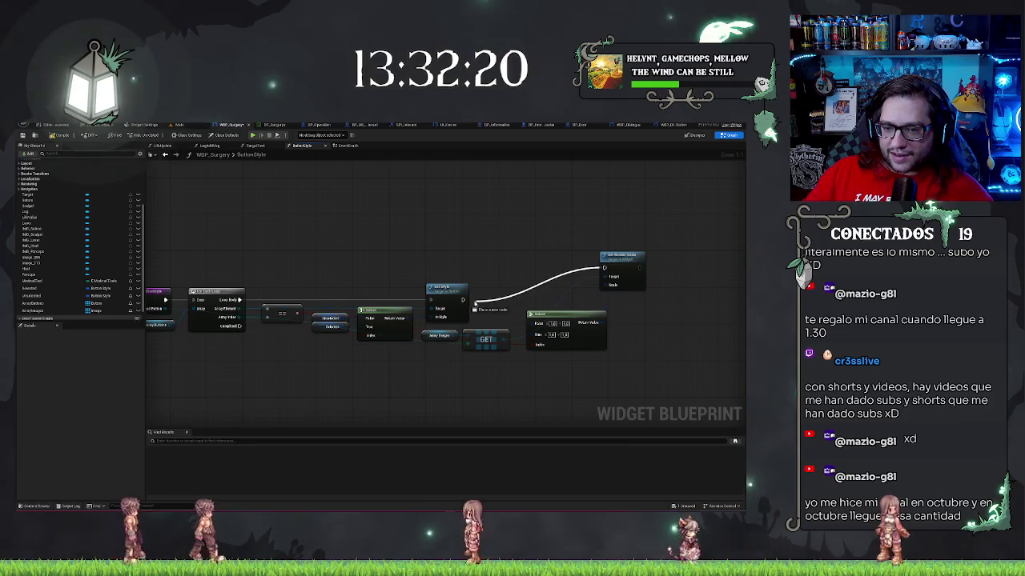
{"action": "mouse_move", "coordinate": [551, 319]}
{"action": "left_mouse_down"}
{"action": "mouse_move", "coordinate": [510, 381]}
{"action": "mouse_move", "coordinate": [437, 362]}
{"action": "mouse_move", "coordinate": [457, 361]}
{"action": "left_mouse_up"}
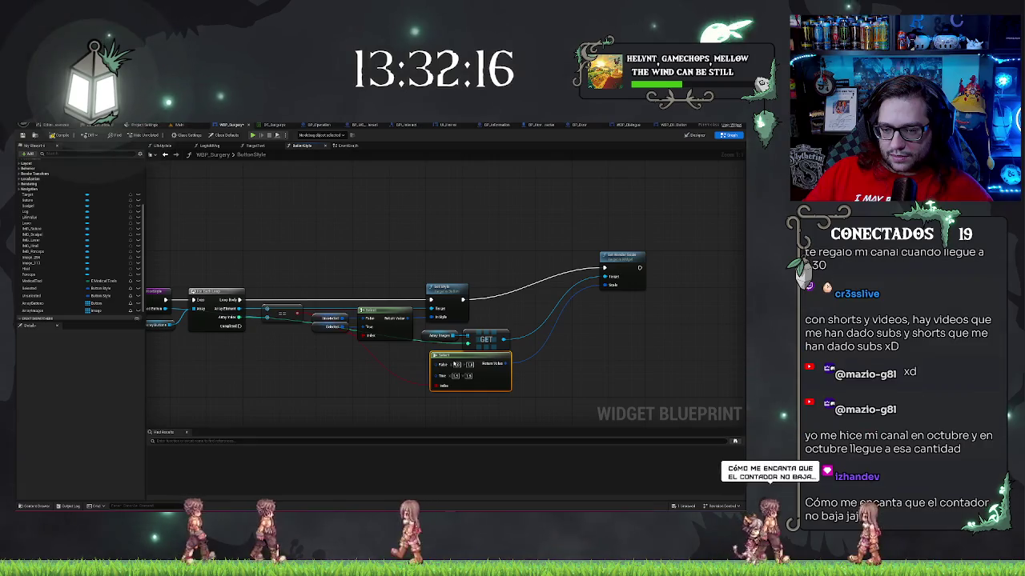
{"action": "left_click_drag", "start_coordinate": [625, 262], "coordinate": [548, 294]}
{"action": "left_click", "coordinate": [630, 288]}
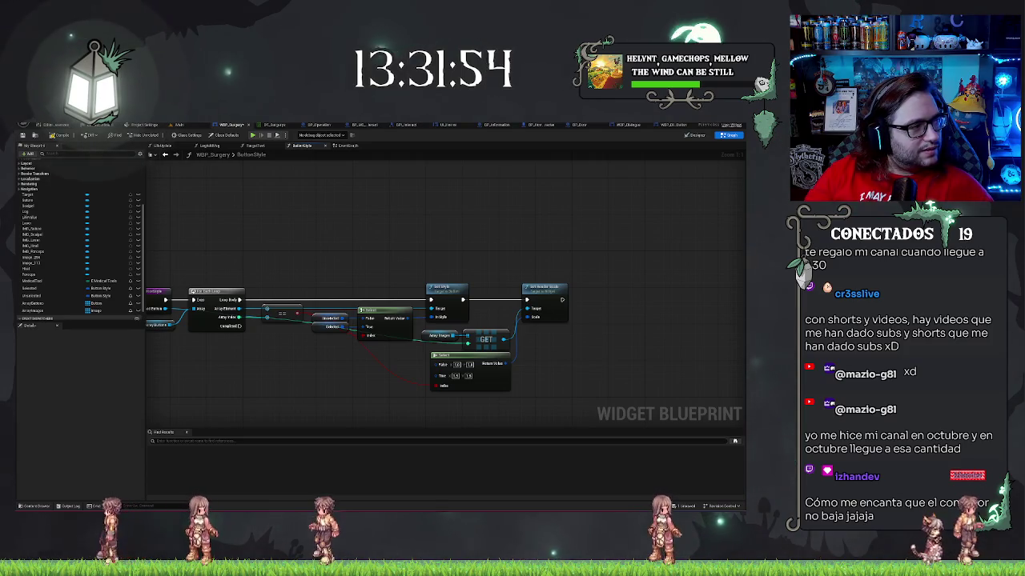
{"action": "key", "text": "alt+Tab"}
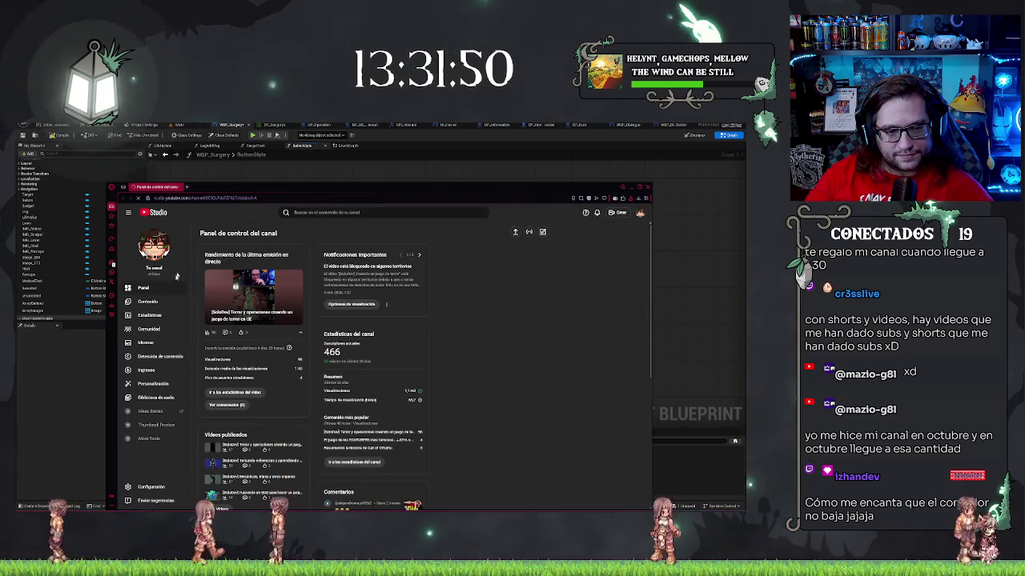
Open the channel's Contenido page, view its Shorts tab and look over the likes bars.
{"action": "left_click", "coordinate": [161, 302]}
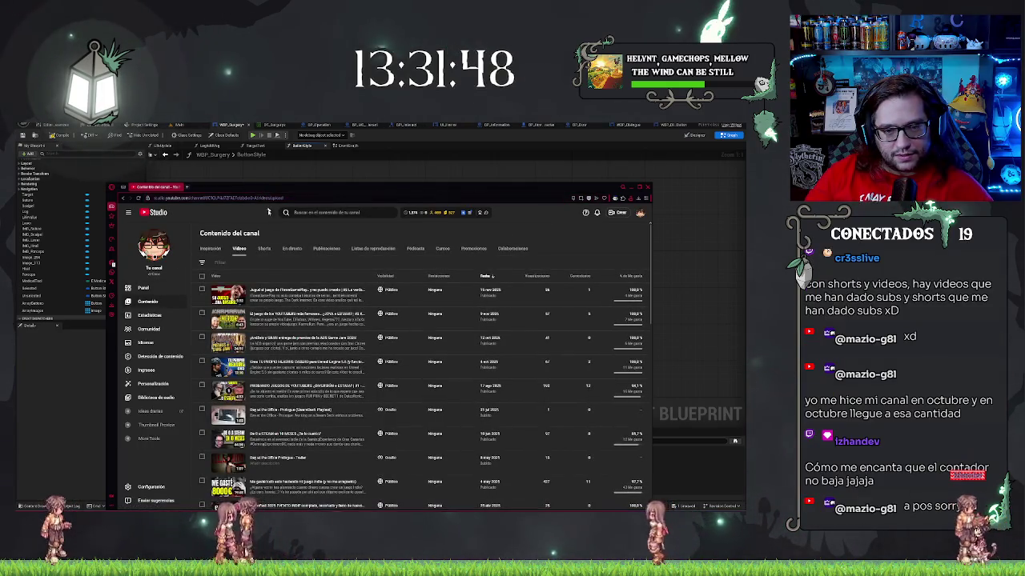
{"action": "left_click", "coordinate": [264, 249]}
{"action": "mouse_move", "coordinate": [296, 189]}
{"action": "left_mouse_down"}
{"action": "mouse_move", "coordinate": [294, 129]}
{"action": "mouse_move", "coordinate": [294, 161]}
{"action": "left_mouse_up"}
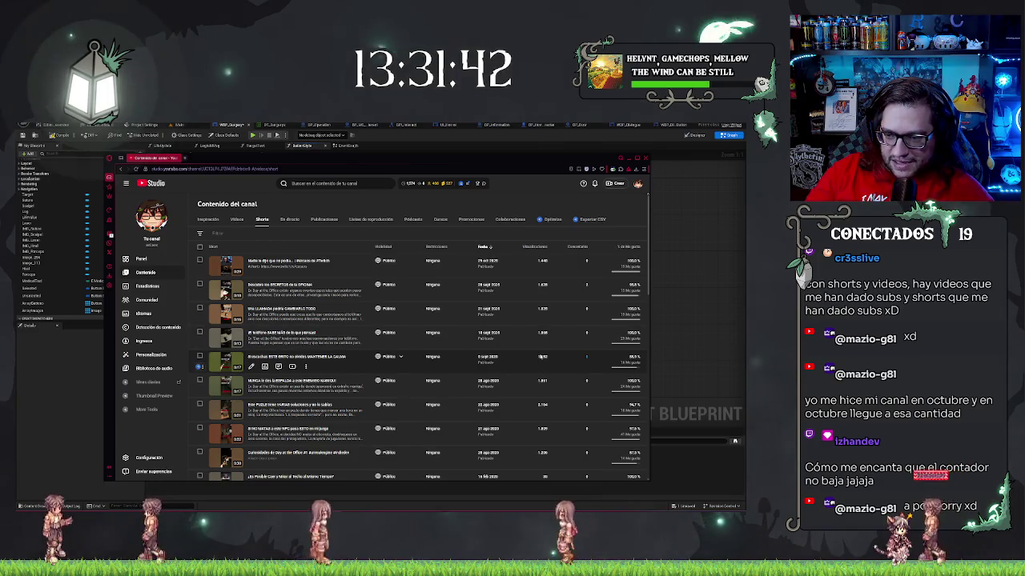
{"action": "mouse_move", "coordinate": [625, 339]}
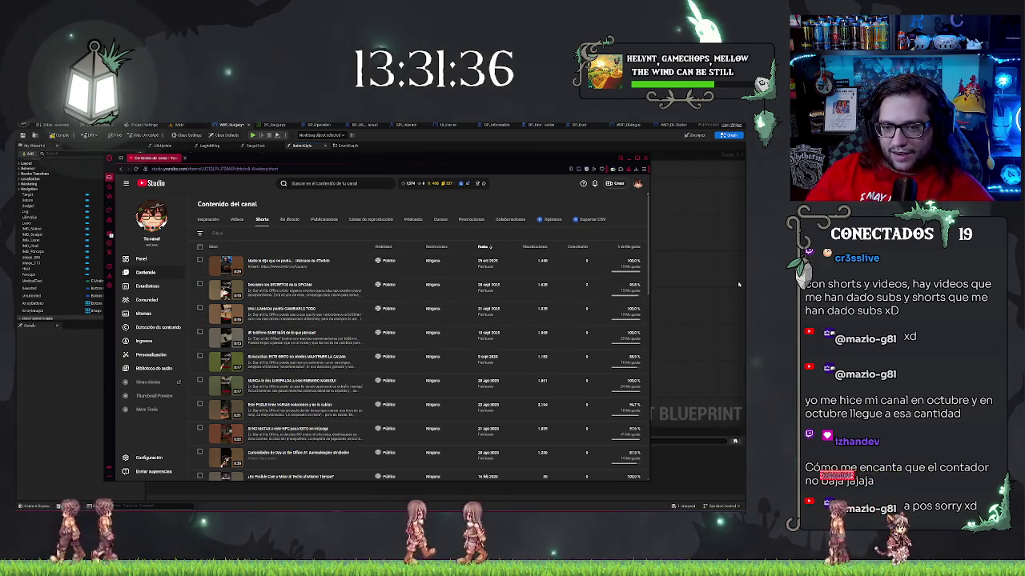
{"action": "mouse_move", "coordinate": [596, 254]}
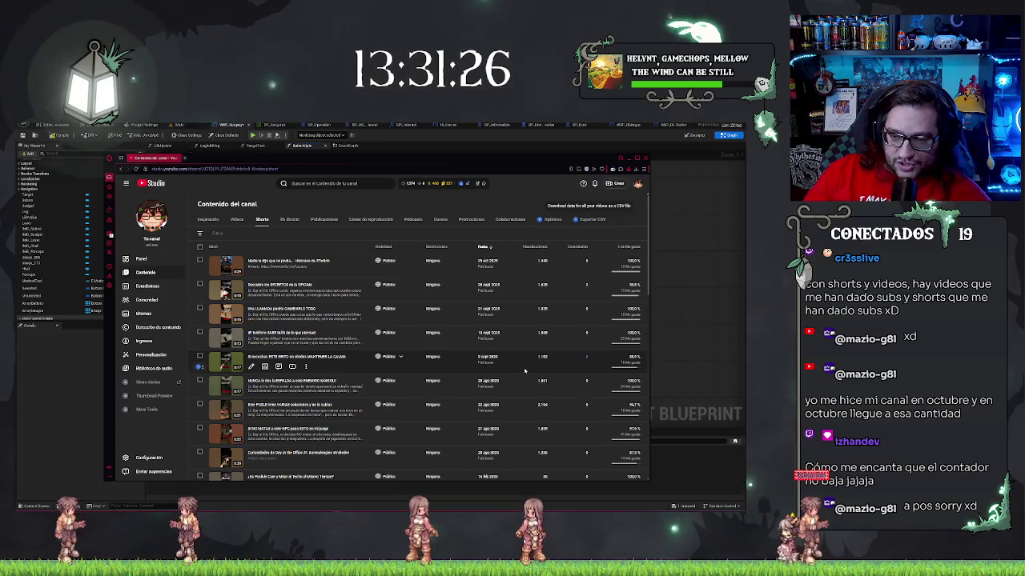
Close the browser and pan the ButtonStyle graph to frame the Set Style and Set Render Scale nodes.
{"action": "left_click", "coordinate": [646, 158]}
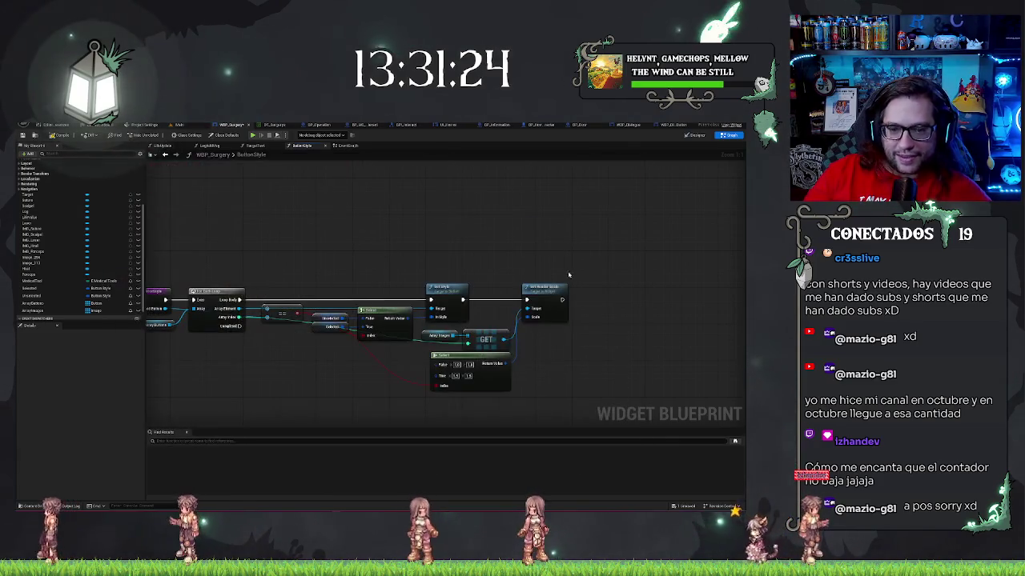
{"action": "mouse_move", "coordinate": [390, 220]}
{"action": "left_mouse_down"}
{"action": "mouse_move", "coordinate": [320, 224]}
{"action": "mouse_move", "coordinate": [377, 205]}
{"action": "left_mouse_up"}
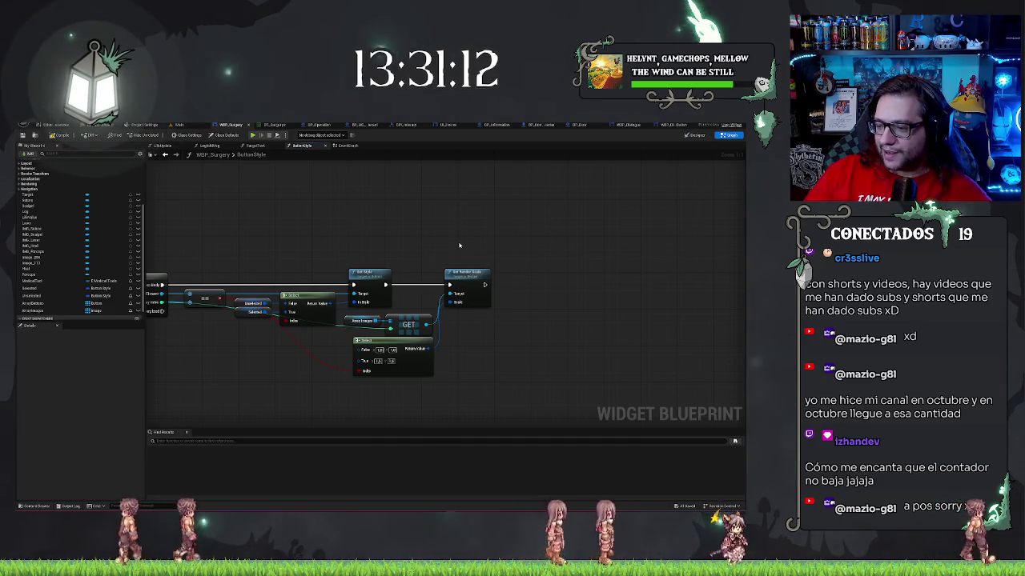
{"action": "left_click_drag", "start_coordinate": [397, 235], "coordinate": [462, 226]}
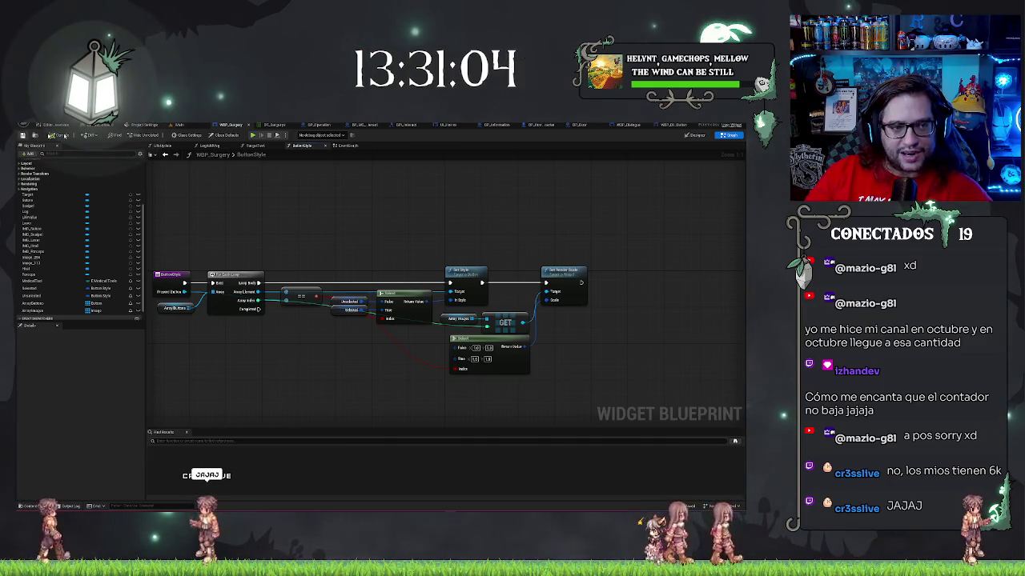
{"action": "left_click_drag", "start_coordinate": [486, 233], "coordinate": [472, 228]}
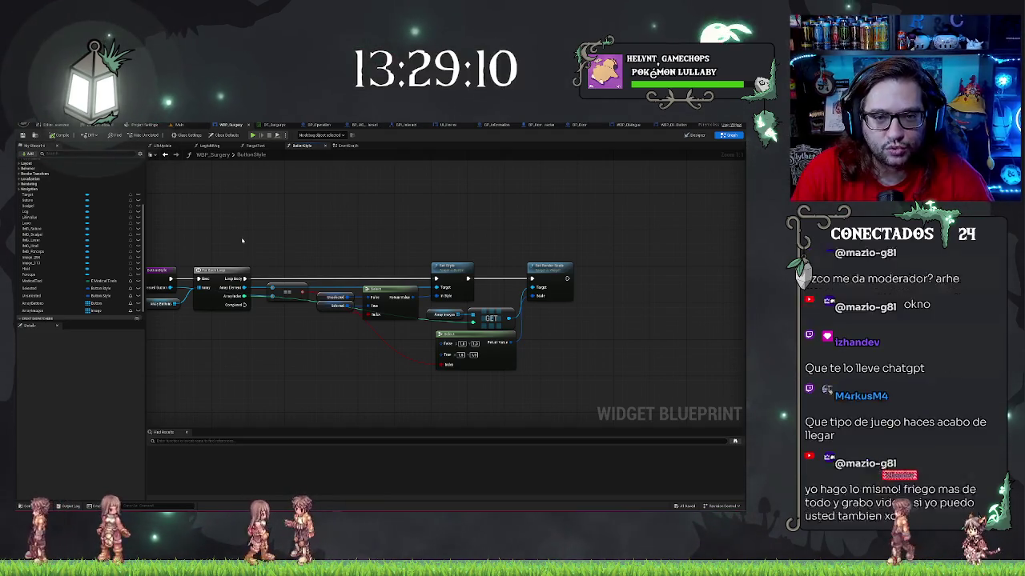
{"action": "left_click_drag", "start_coordinate": [360, 201], "coordinate": [394, 203]}
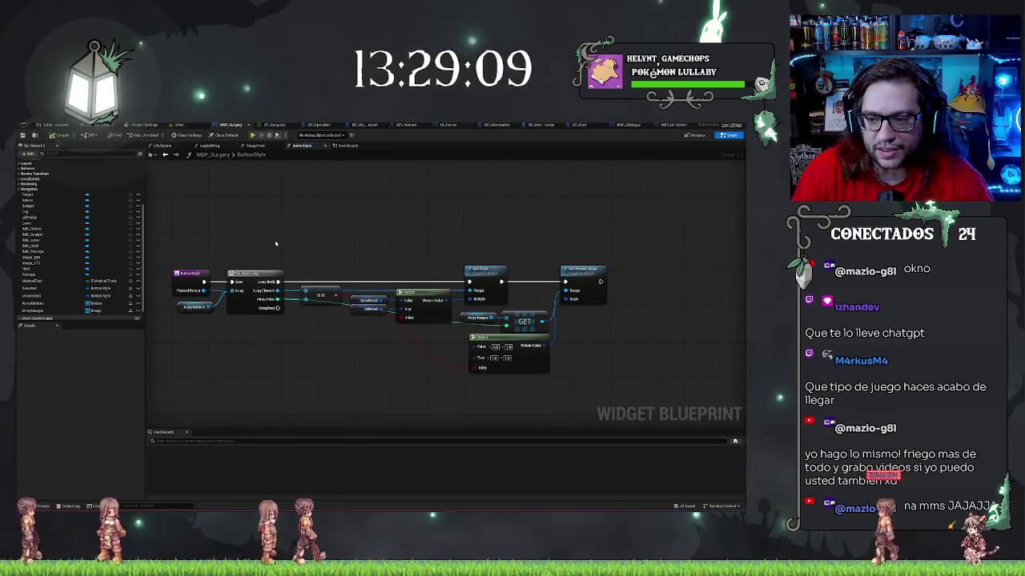
Play the Main level with Alt+P and walk toward the office desk.
{"action": "left_click", "coordinate": [178, 125]}
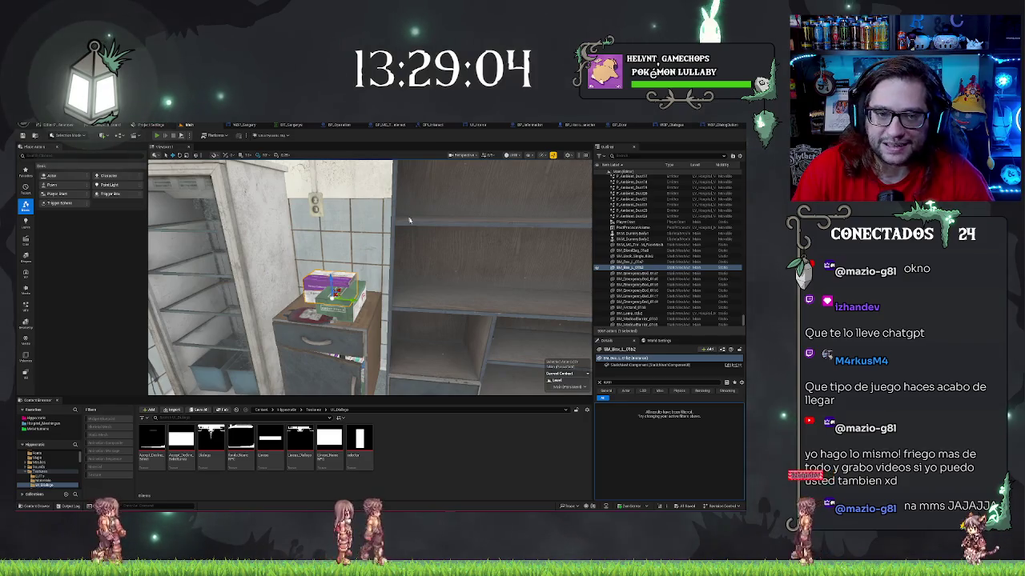
{"action": "key", "text": "alt+p"}
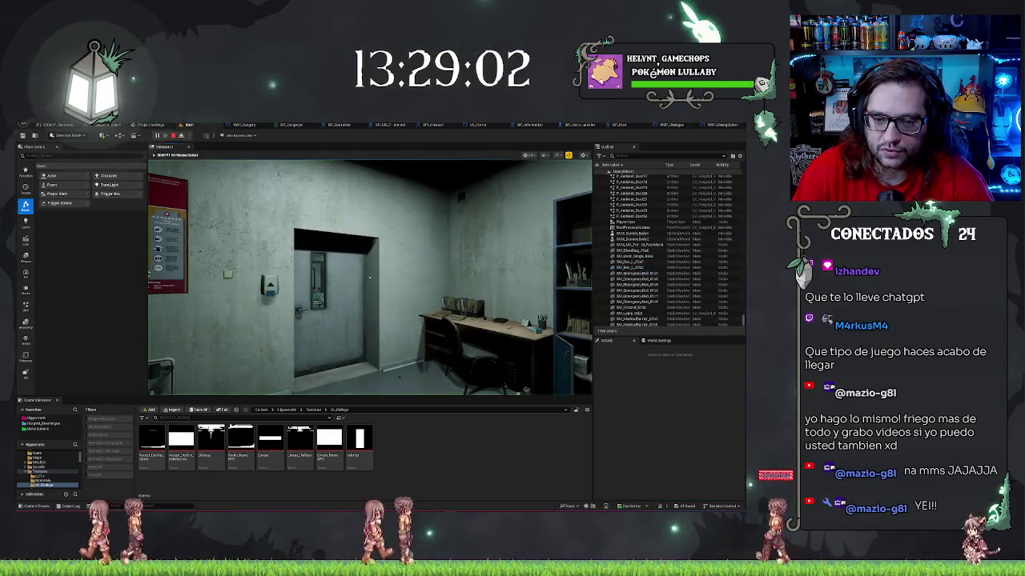
{"action": "key", "text": "w"}
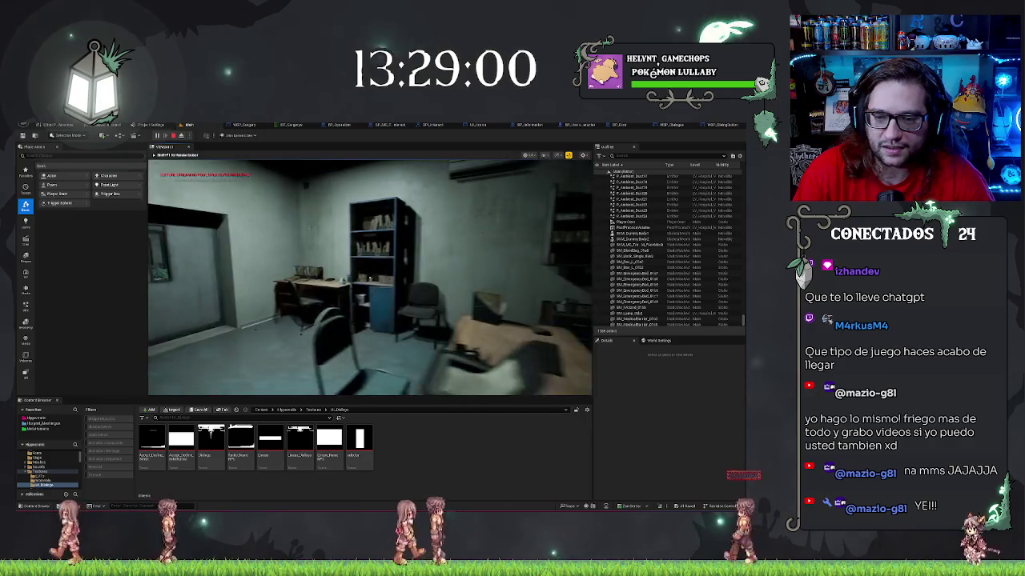
{"action": "key", "text": "w"}
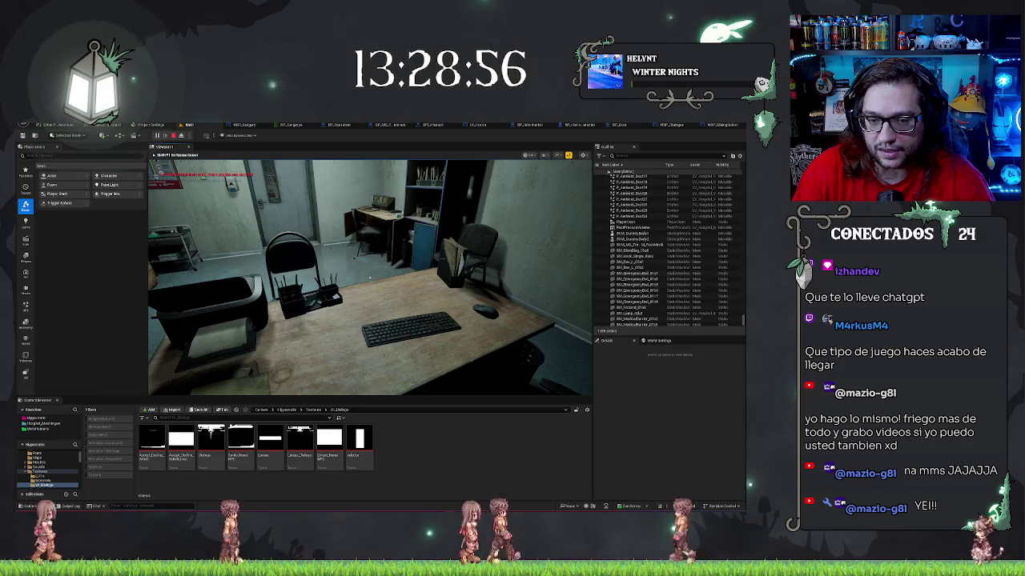
Walk around the desk, out the door and down the dark corridor to the red-lit floor.
{"action": "key", "text": "w"}
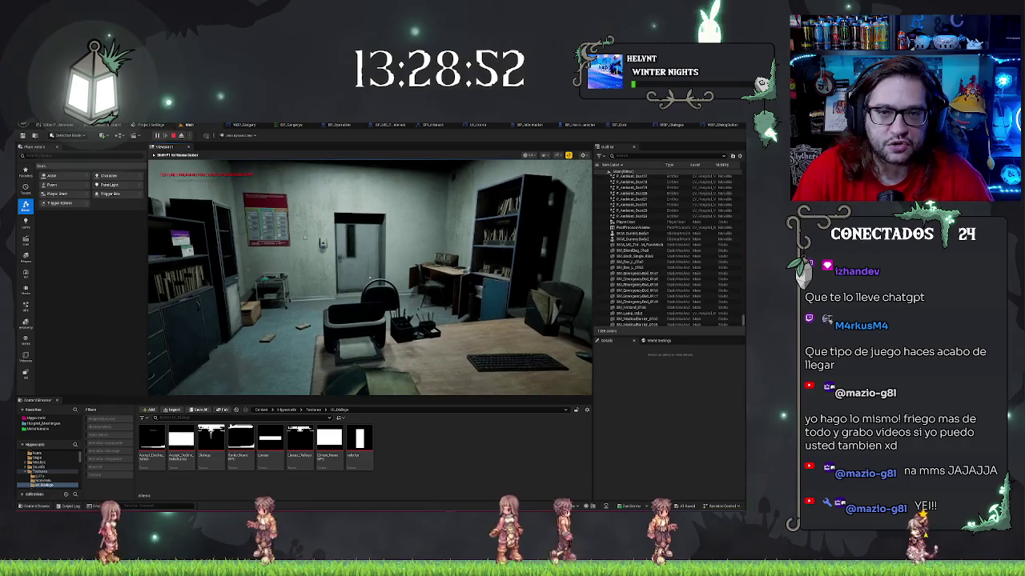
{"action": "key", "text": "w"}
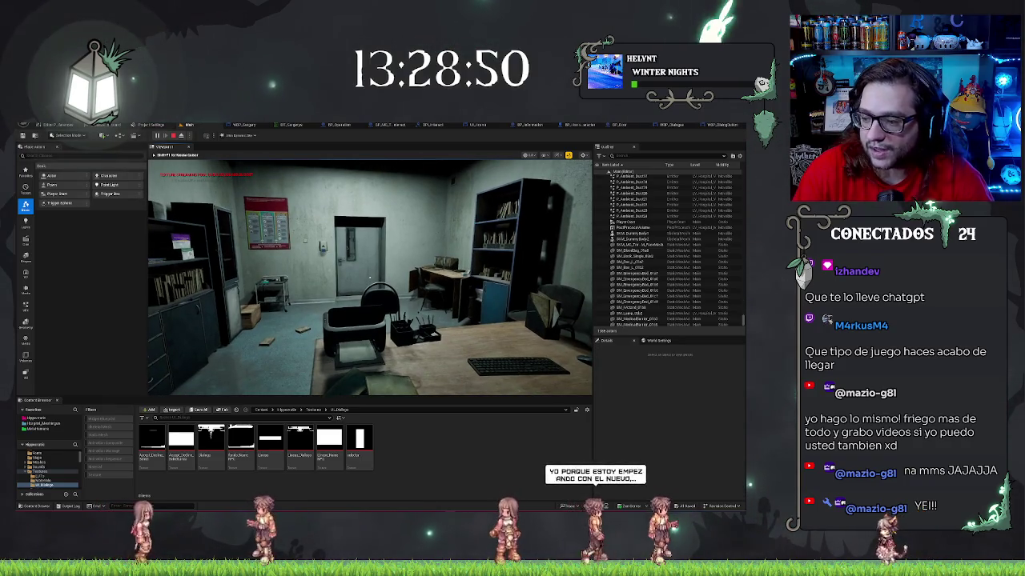
{"action": "key", "text": "w"}
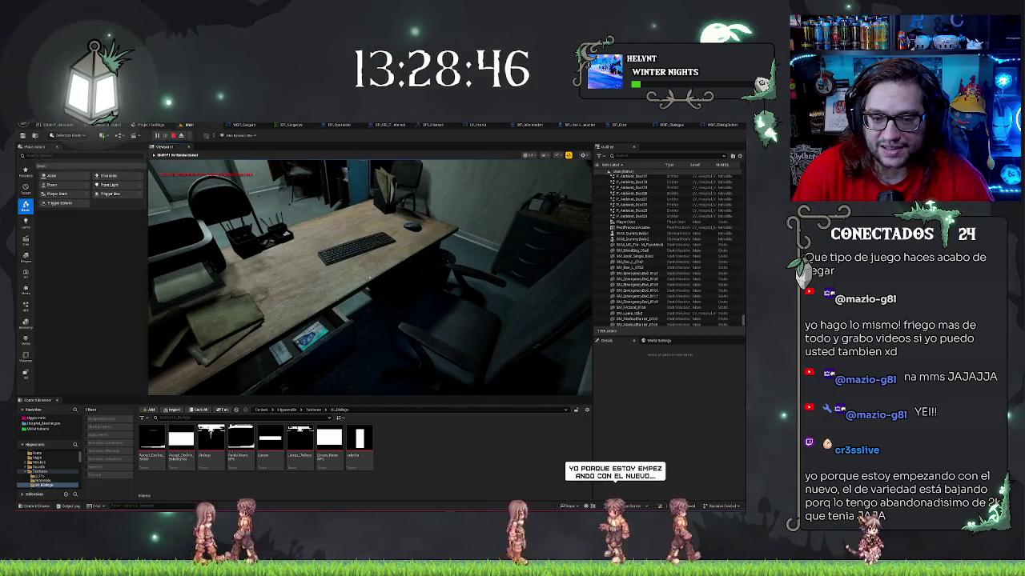
{"action": "key", "text": "w"}
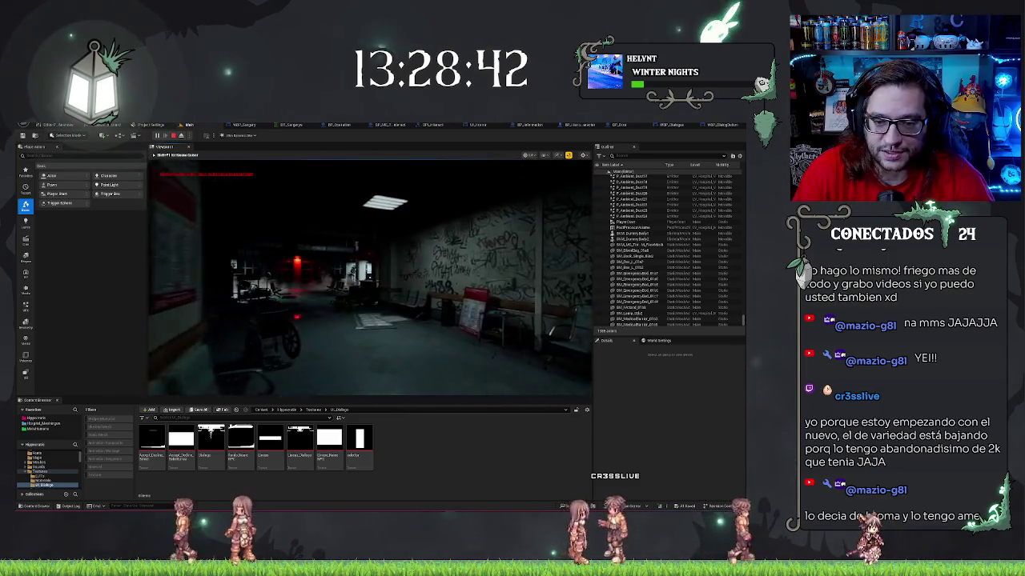
{"action": "key", "text": "w"}
{"action": "key", "text": "w"}
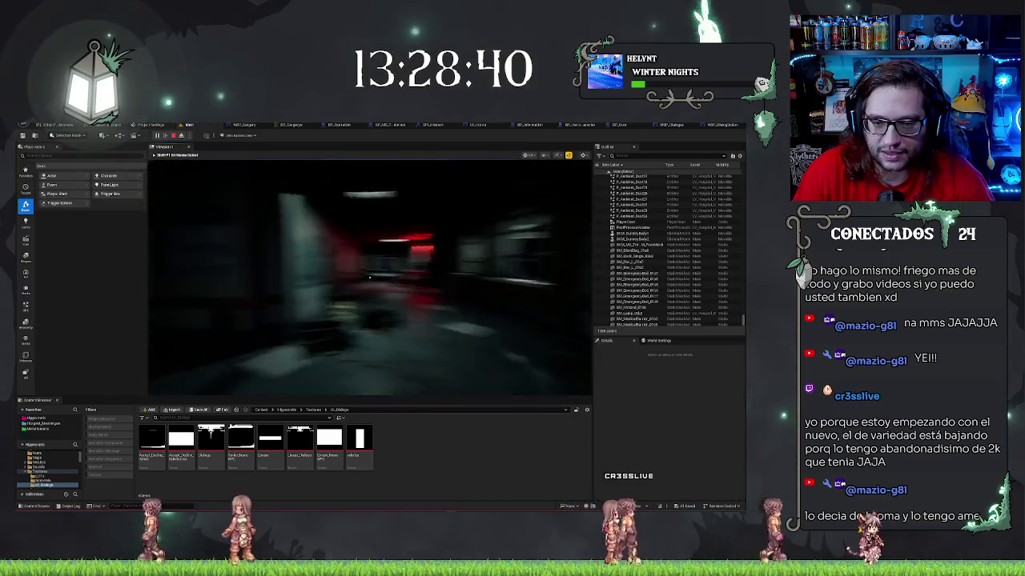
{"action": "key", "text": "w"}
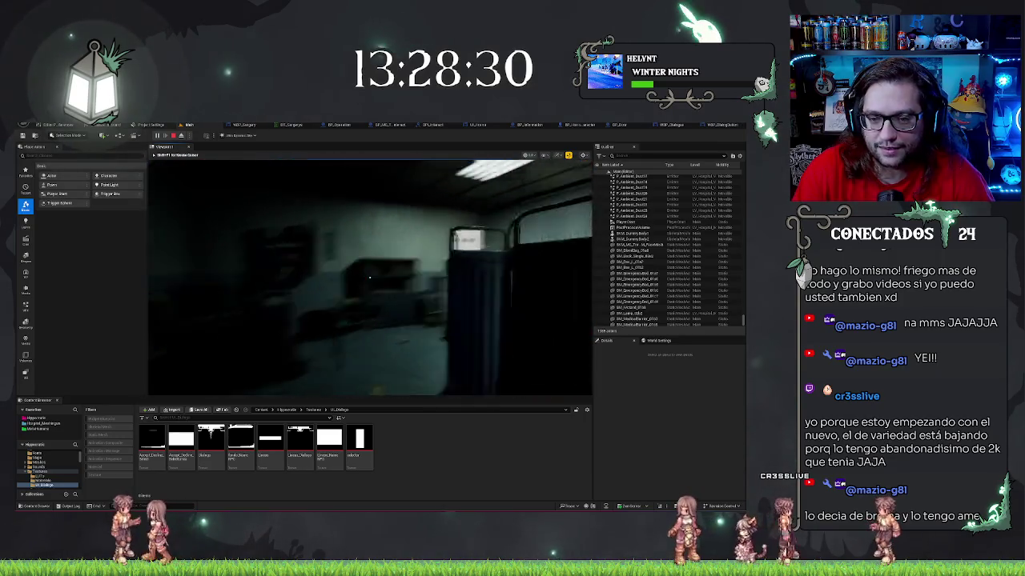
Interact with E to trigger the surgery offer dialogue.
{"action": "key", "text": "e"}
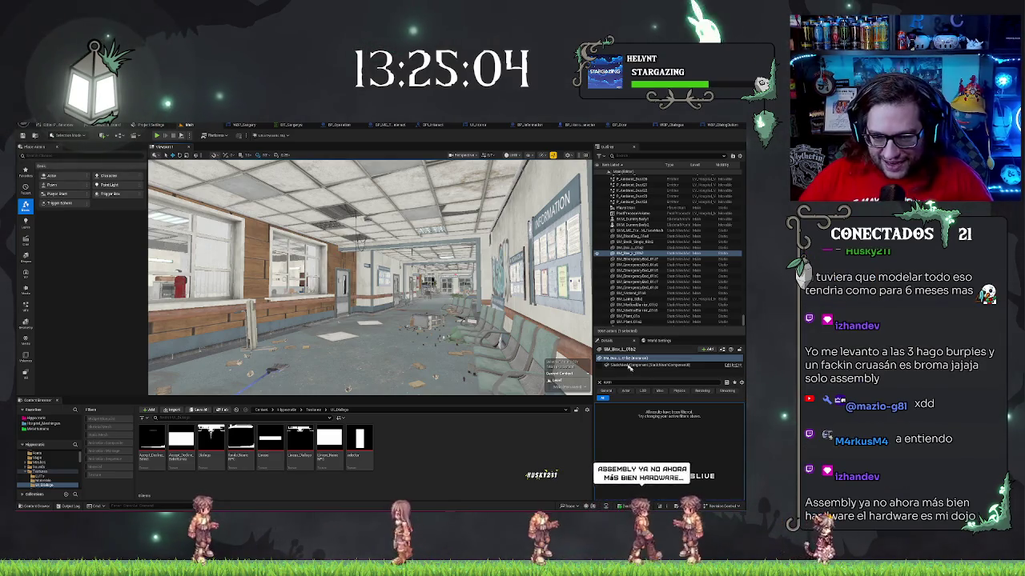
{"action": "left_click", "coordinate": [344, 336]}
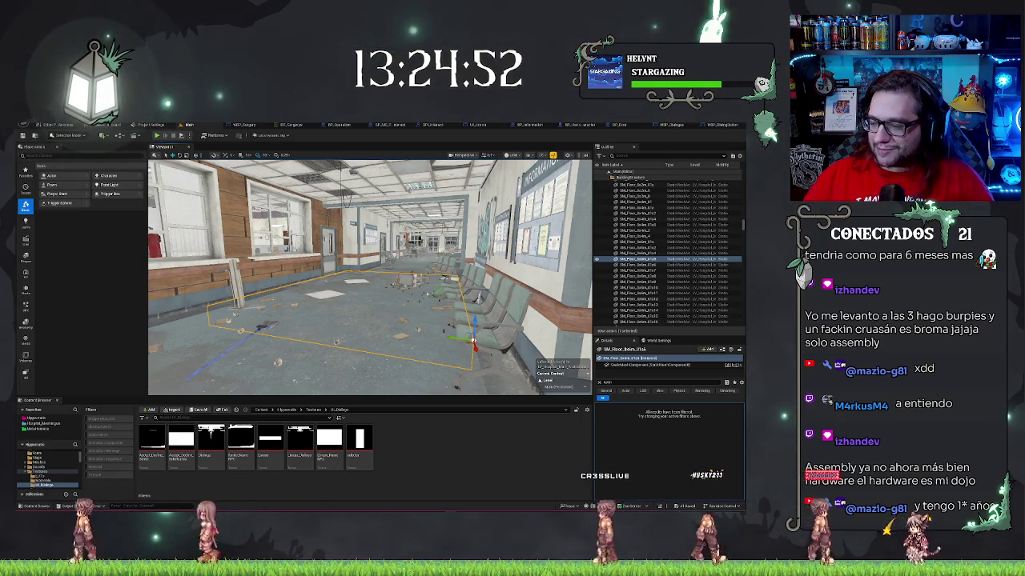
{"action": "key", "text": "Escape"}
{"action": "left_click_drag", "start_coordinate": [368, 276], "coordinate": [336, 261]}
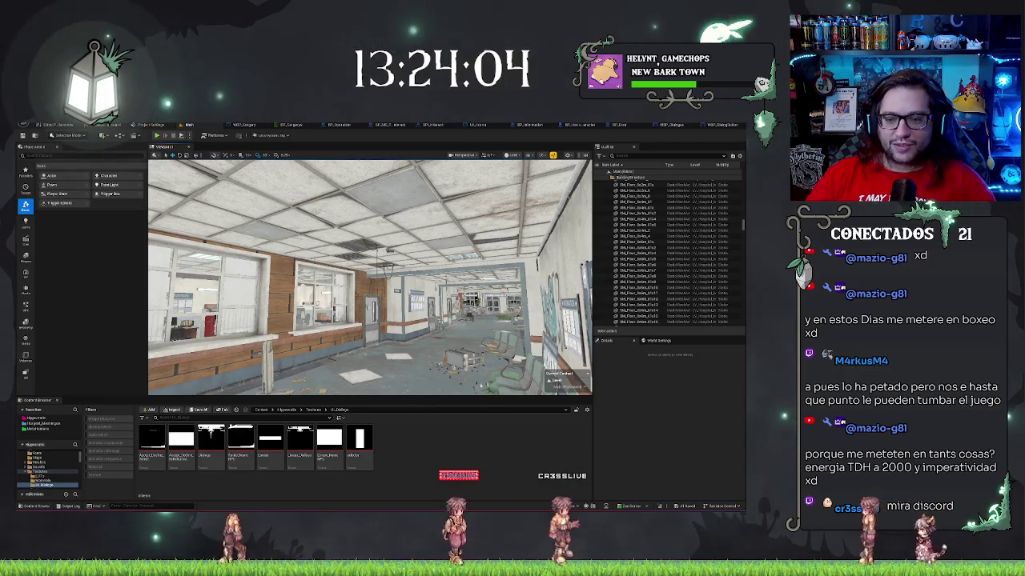
{"action": "key", "text": "w"}
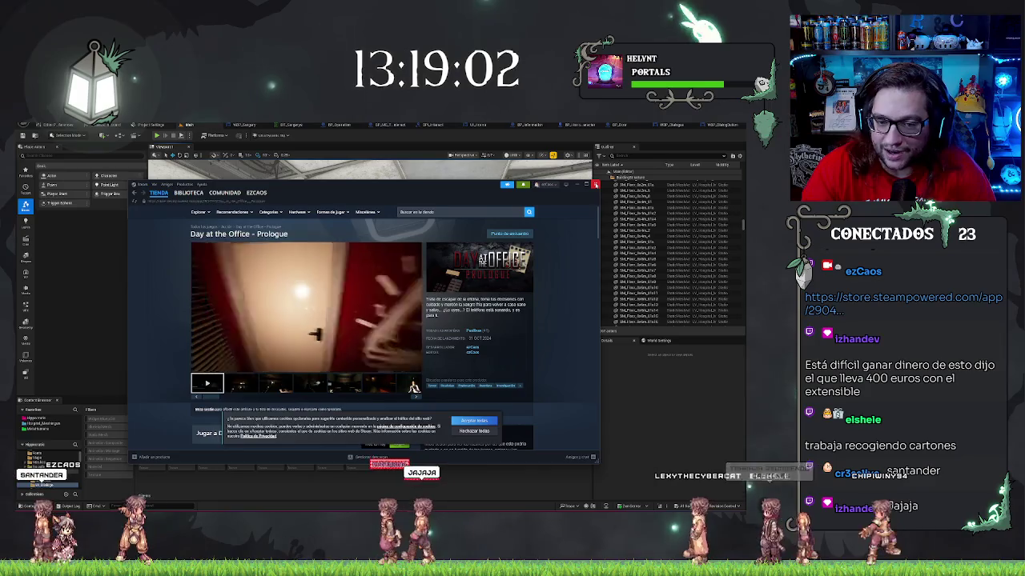
{"action": "left_click", "coordinate": [595, 185]}
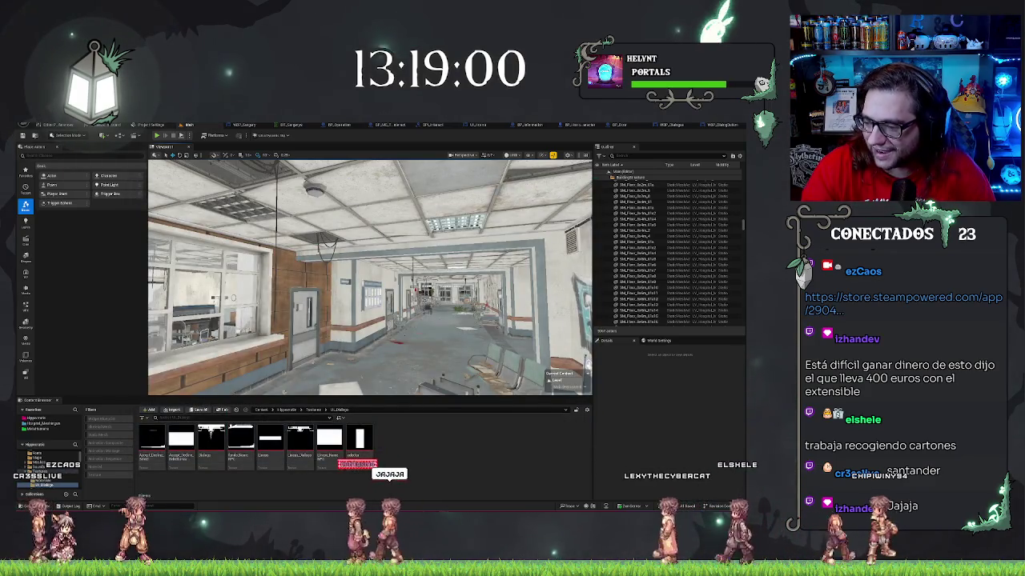
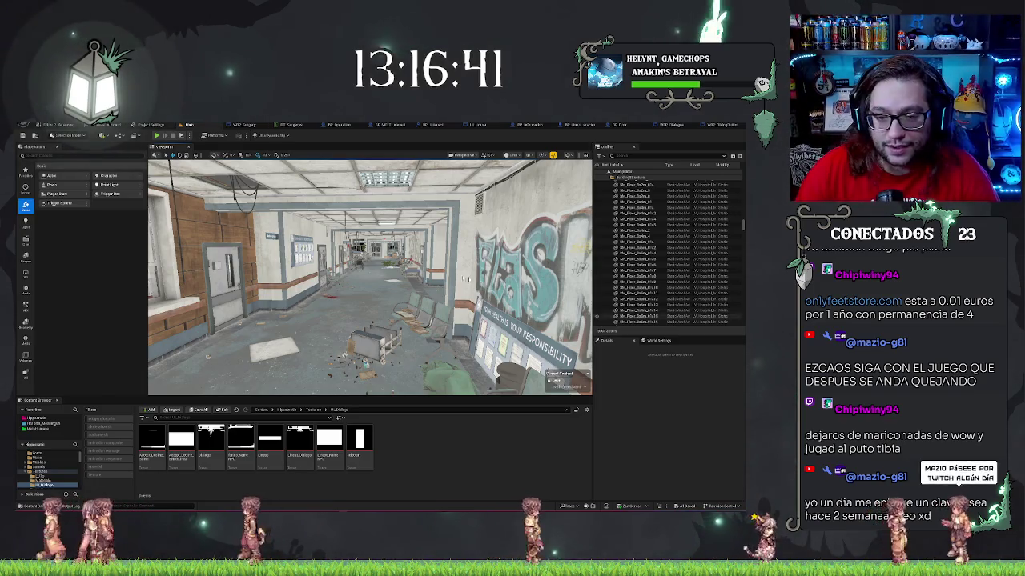
Fly the viewport camera down the hospital corridor to the waiting hall and information boards.
{"action": "key", "text": "w"}
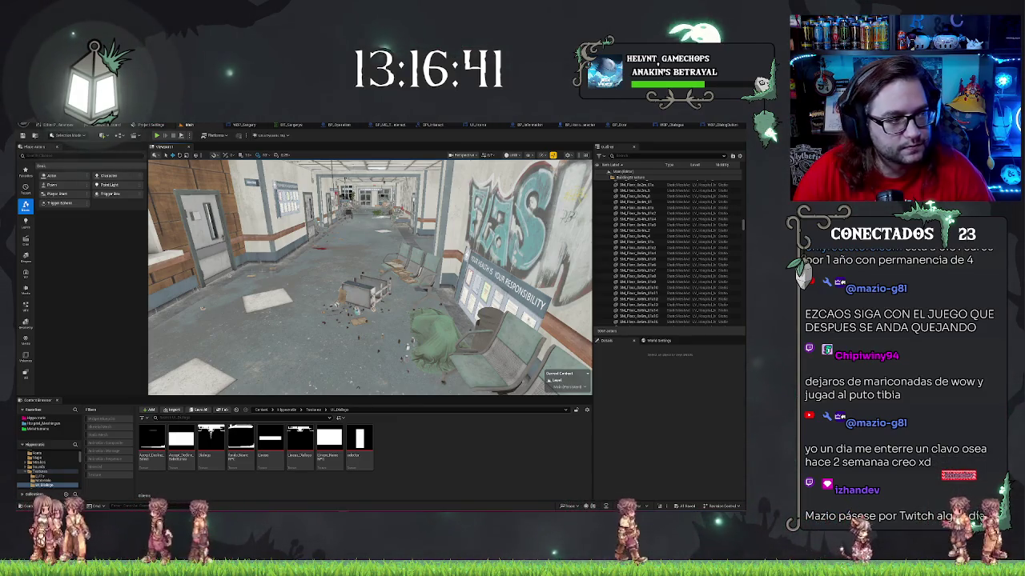
{"action": "key", "text": "w"}
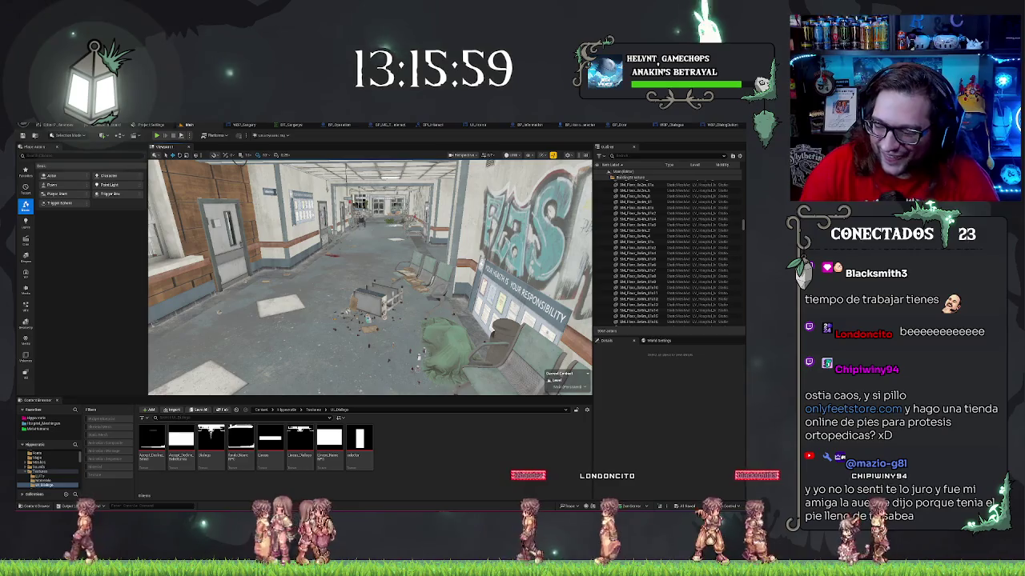
{"action": "scroll", "coordinate": [370, 277], "scroll_direction": "down", "scroll_amount": 3}
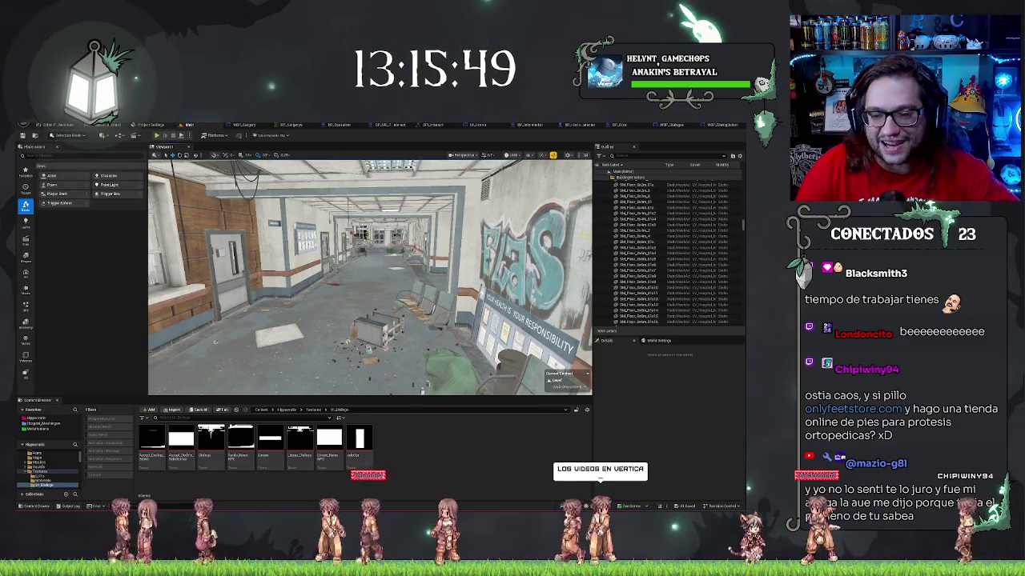
{"action": "left_click_drag", "start_coordinate": [368, 276], "coordinate": [337, 276]}
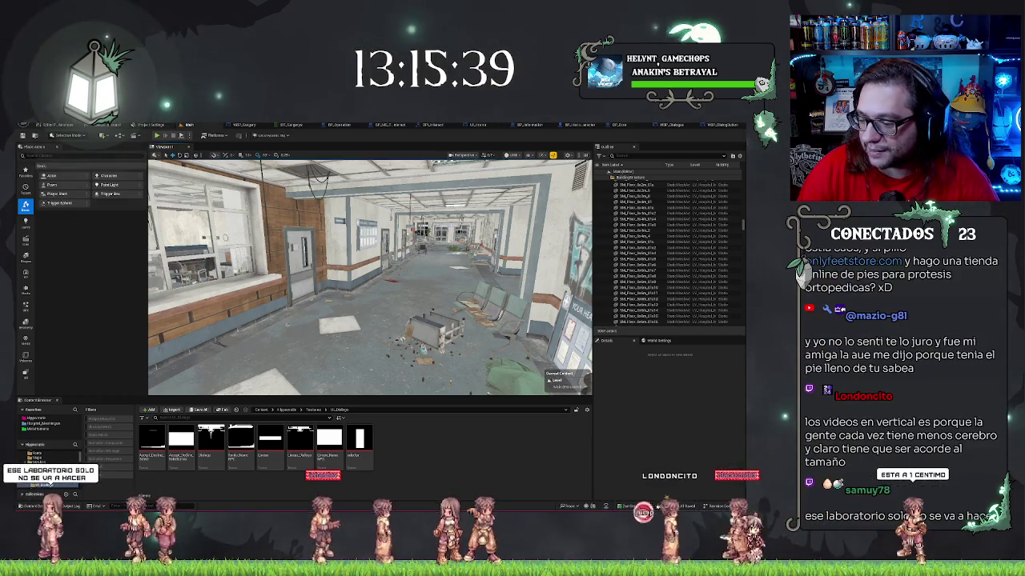
{"action": "double_click", "coordinate": [637, 237]}
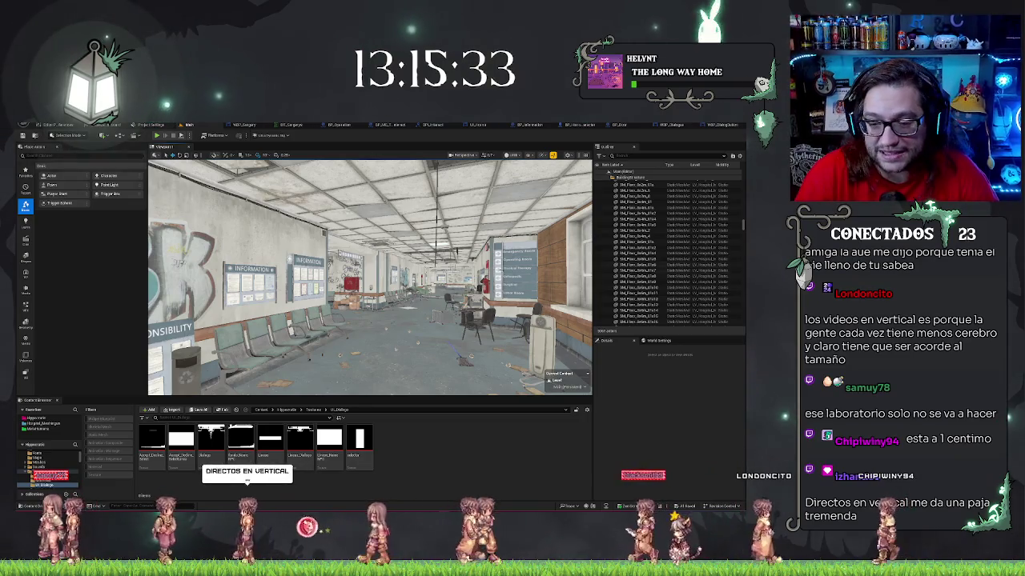
{"action": "mouse_move", "coordinate": [481, 344]}
{"action": "left_mouse_down"}
{"action": "mouse_move", "coordinate": [505, 352]}
{"action": "mouse_move", "coordinate": [440, 352]}
{"action": "left_mouse_up"}
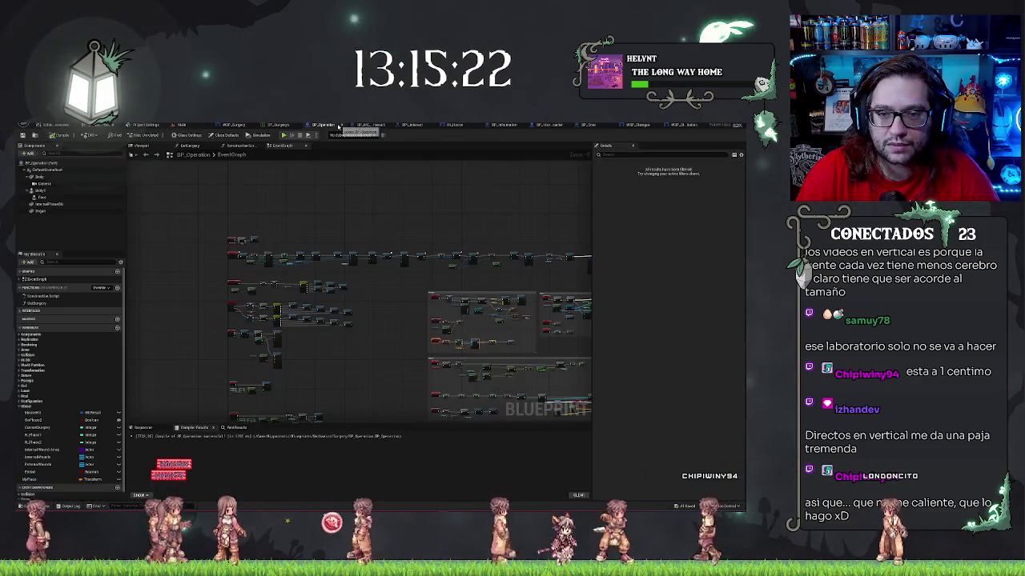
Glance at BP_Operation, return to the Main level, and browse to the Texturas folder.
{"action": "left_click", "coordinate": [339, 125]}
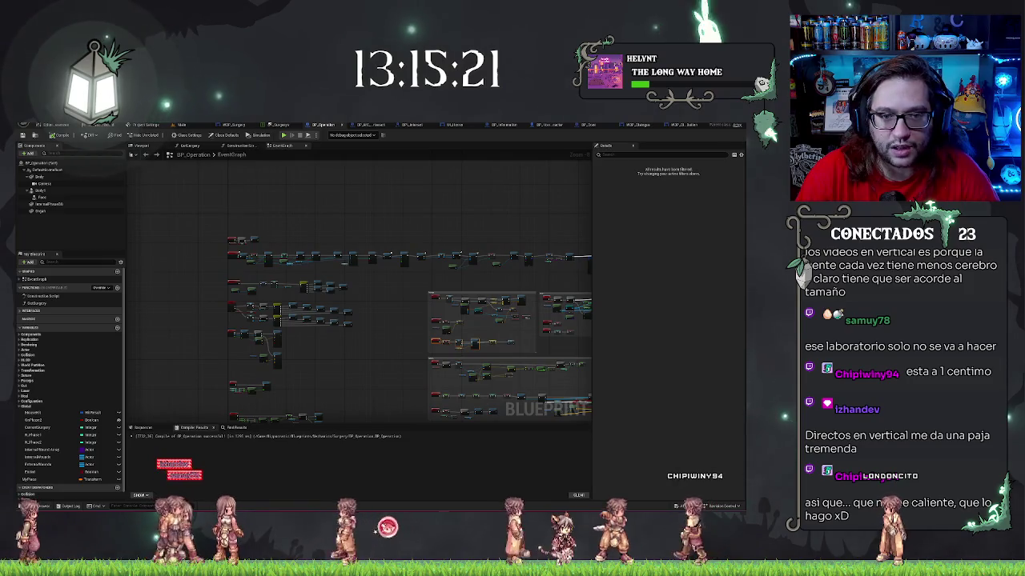
{"action": "left_click", "coordinate": [189, 125]}
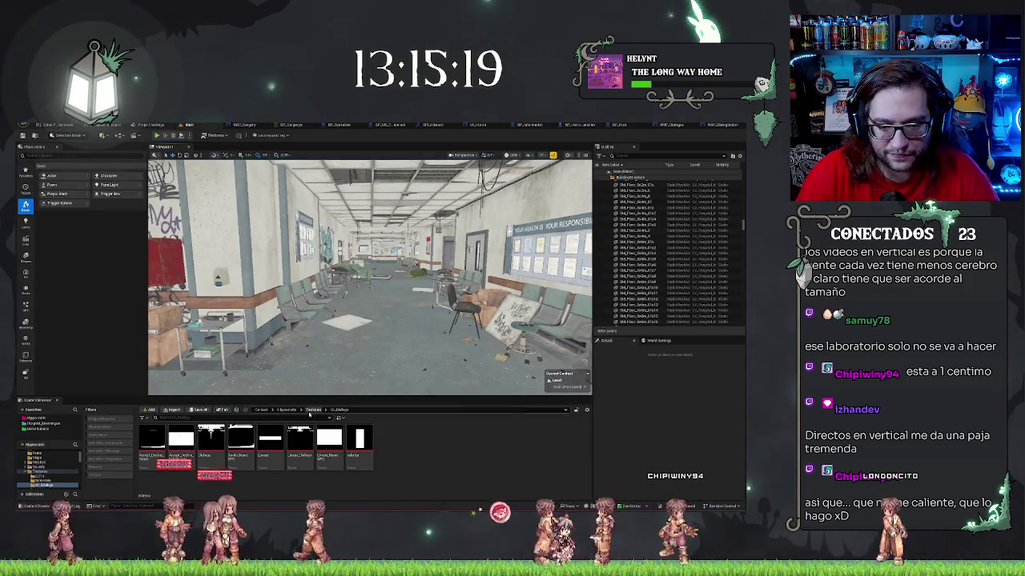
{"action": "left_click", "coordinate": [312, 410]}
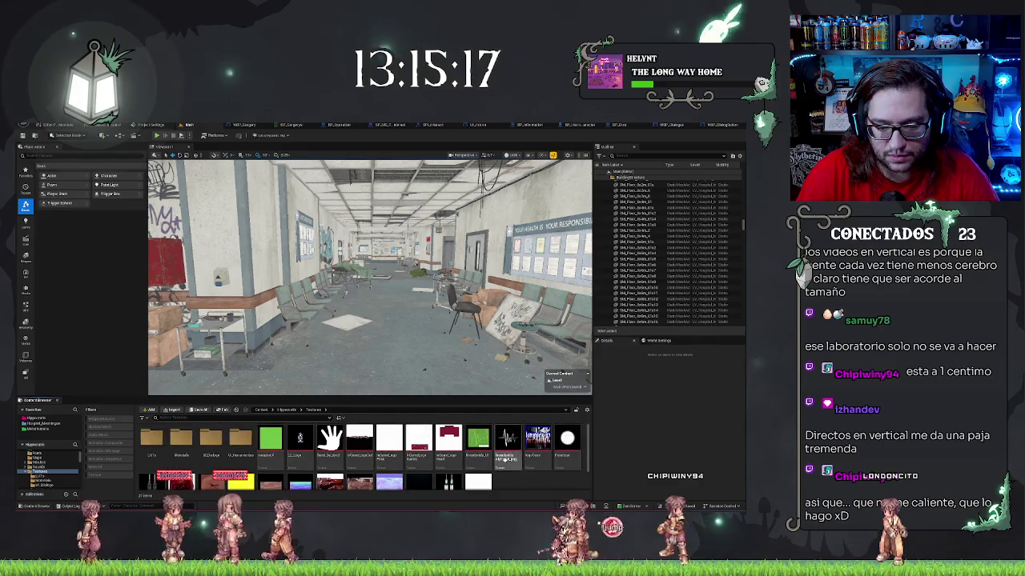
Reimport the green texture and open WBP_Surgery in the Designer view.
{"action": "right_click", "coordinate": [270, 440]}
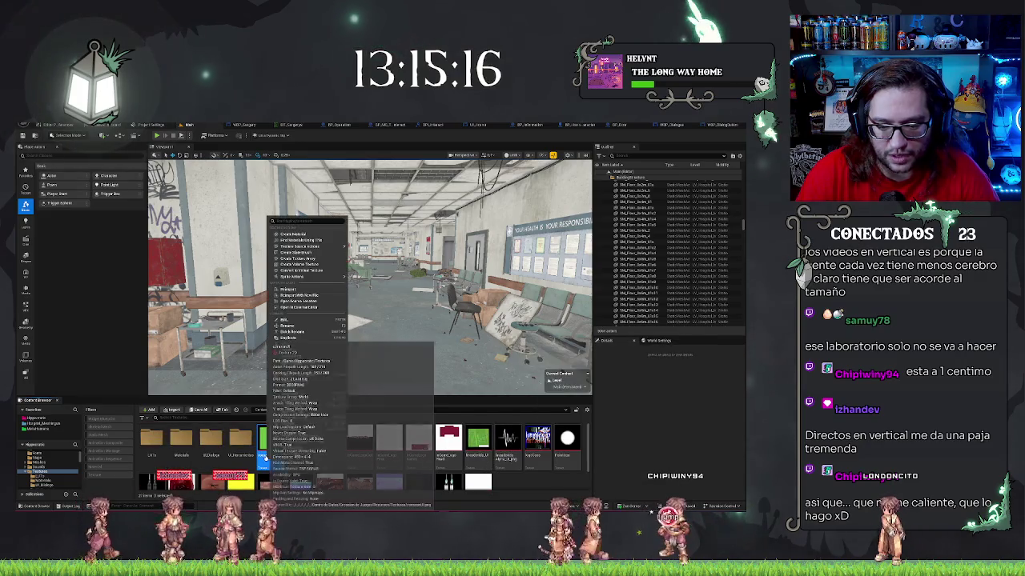
{"action": "left_click", "coordinate": [299, 290]}
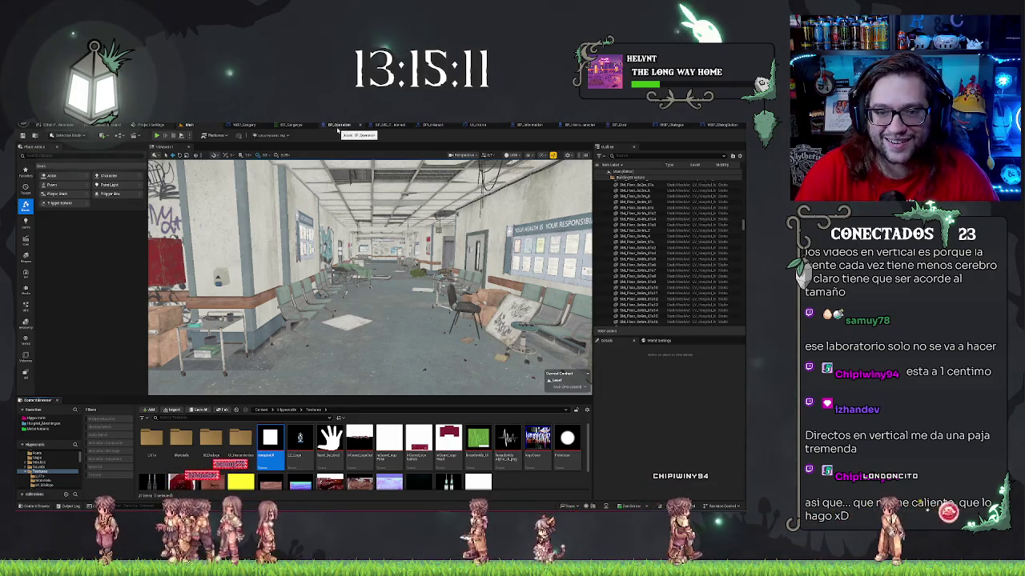
{"action": "left_click", "coordinate": [244, 125]}
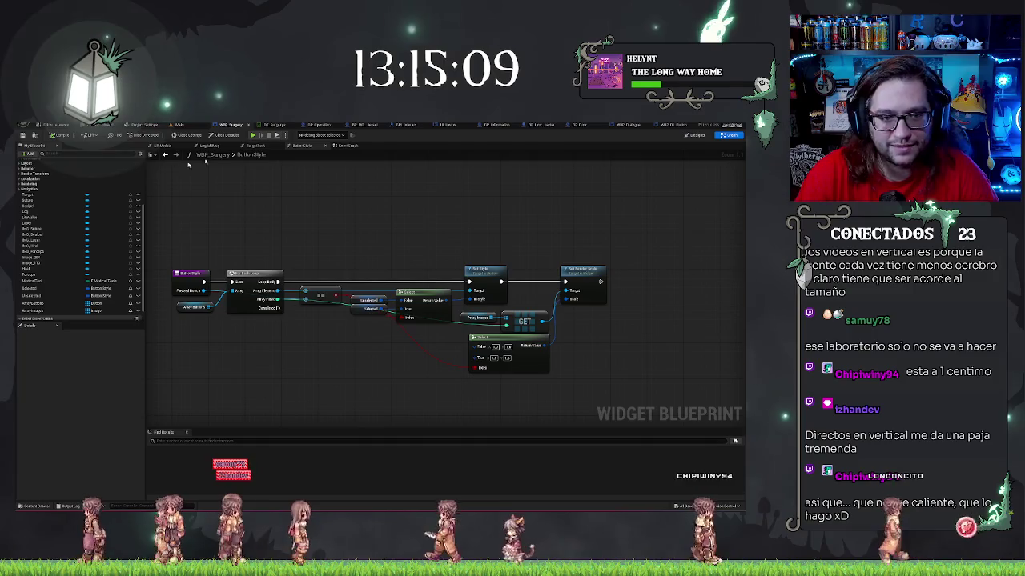
{"action": "left_click", "coordinate": [694, 134]}
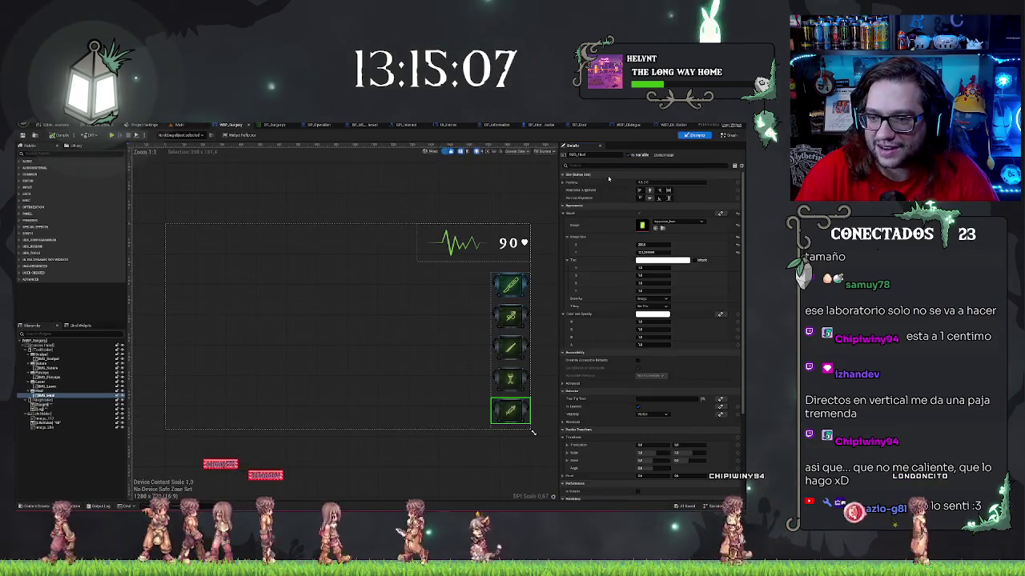
{"action": "scroll", "coordinate": [550, 252], "scroll_direction": "up", "scroll_amount": 5}
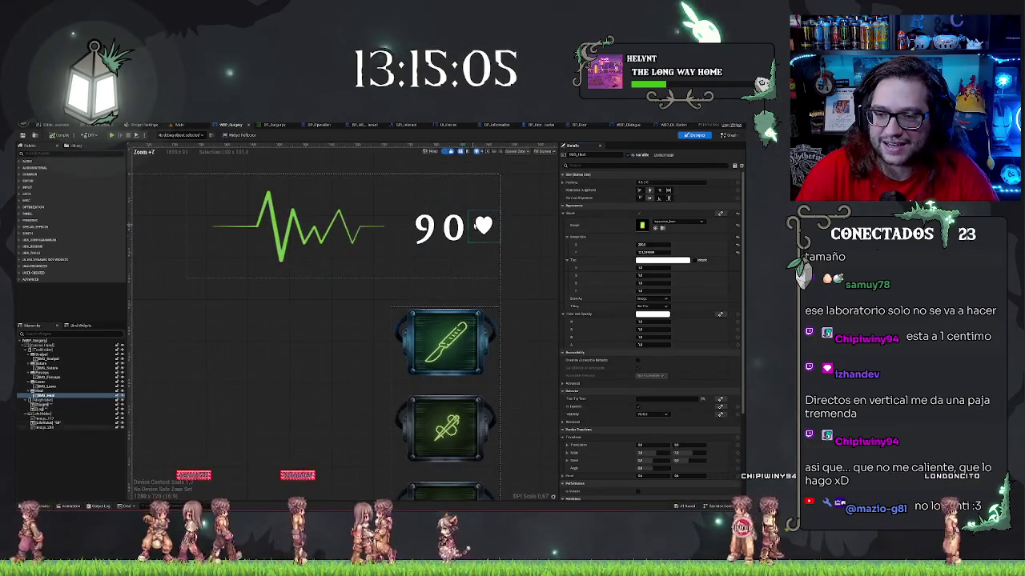
Set the heart image beside the 90 to a size of 70 by 70.
{"action": "left_click", "coordinate": [483, 227]}
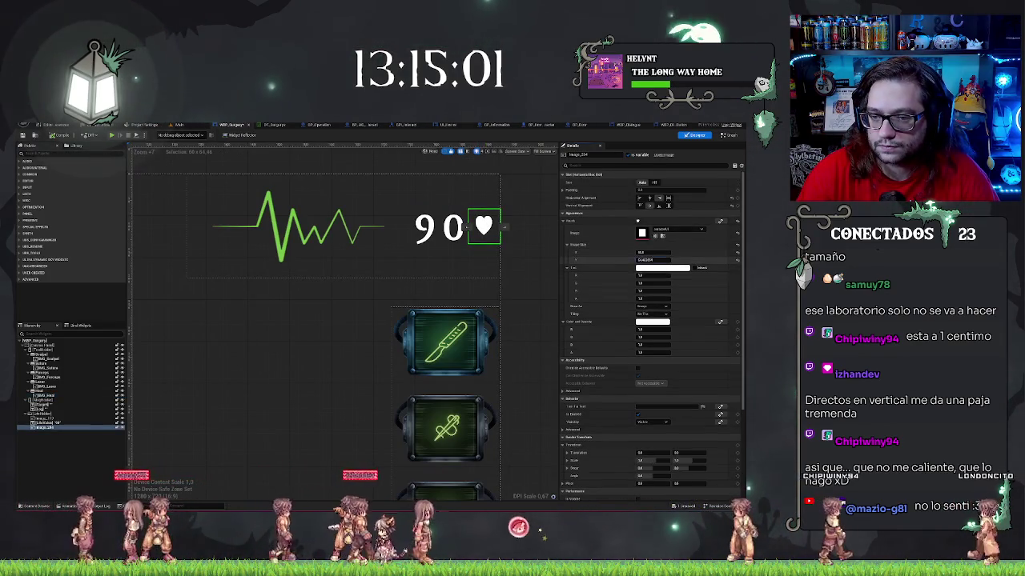
{"action": "left_click", "coordinate": [656, 258]}
{"action": "double_click", "coordinate": [657, 258]}
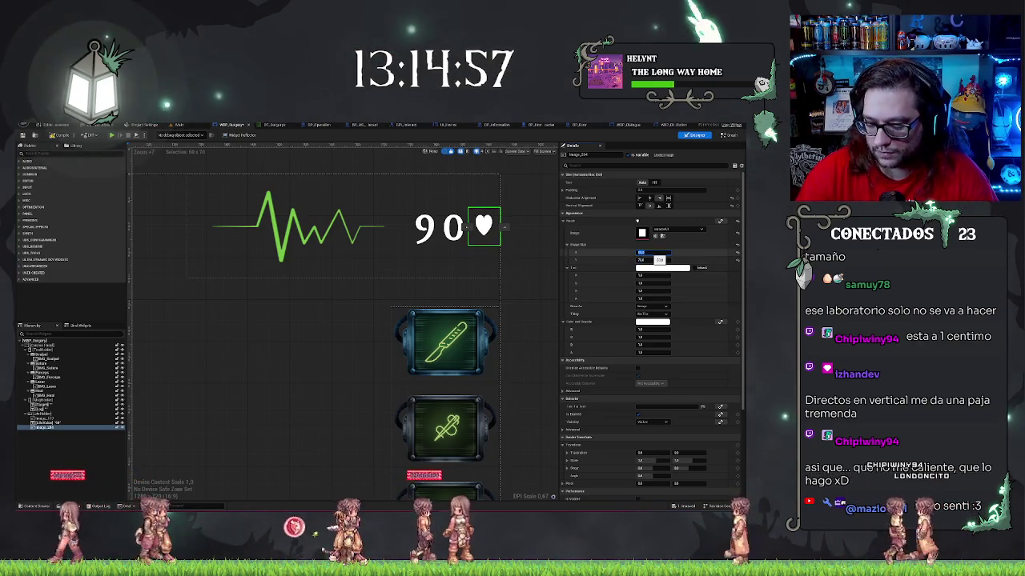
{"action": "type", "text": "70"}
{"action": "key", "text": "Return"}
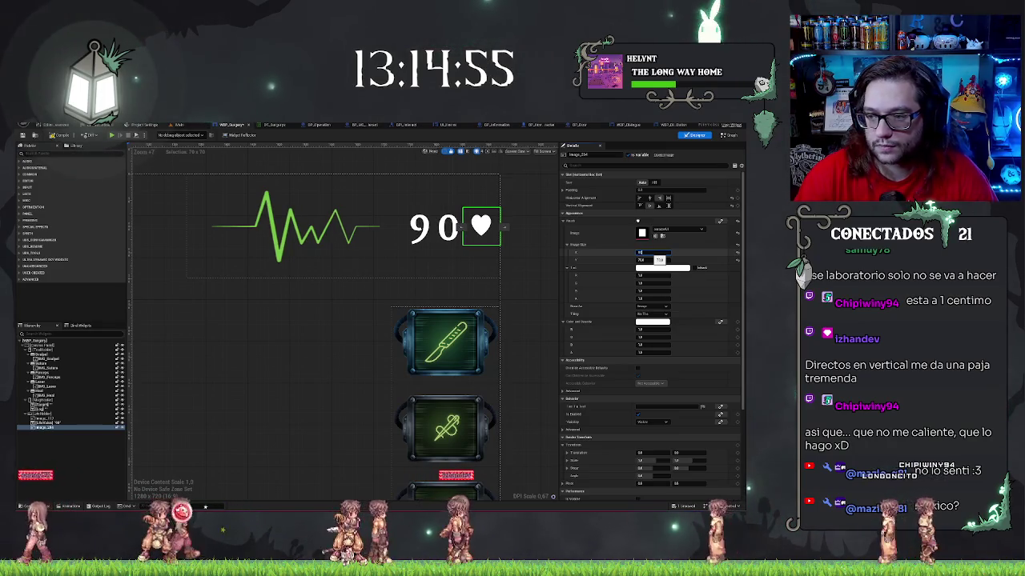
{"action": "type", "text": "70"}
{"action": "key", "text": "Return"}
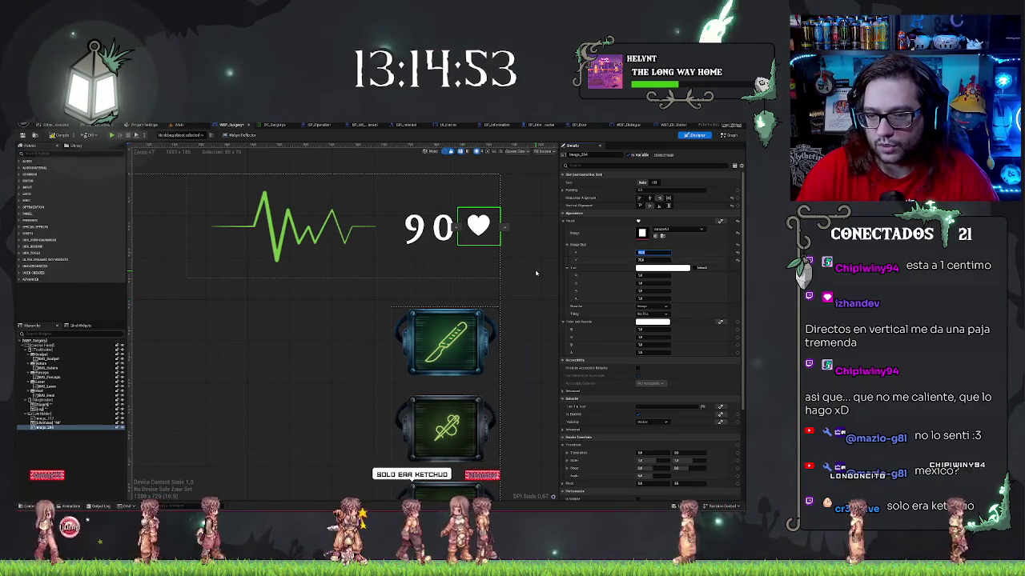
Reframe the HUD in the layout view and reselect the heart image.
{"action": "left_click_drag", "start_coordinate": [532, 252], "coordinate": [490, 284]}
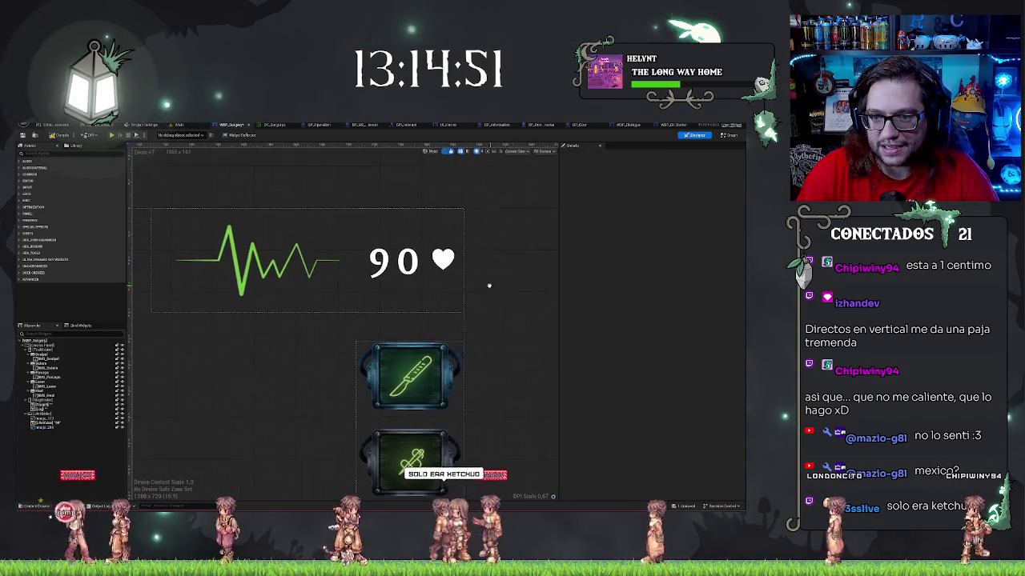
{"action": "scroll", "coordinate": [505, 282], "scroll_direction": "down", "scroll_amount": 1}
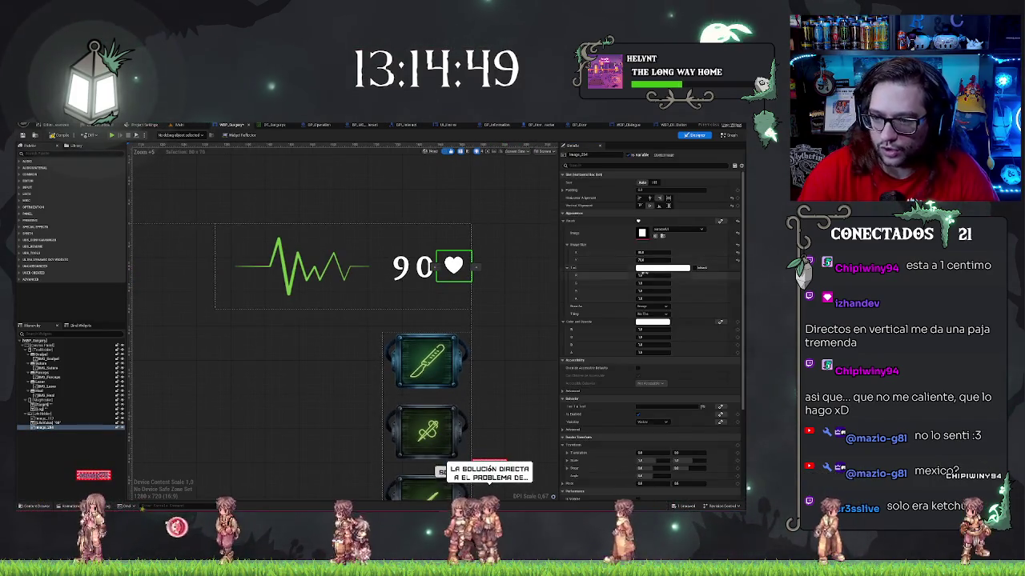
{"action": "left_click_drag", "start_coordinate": [506, 304], "coordinate": [513, 346]}
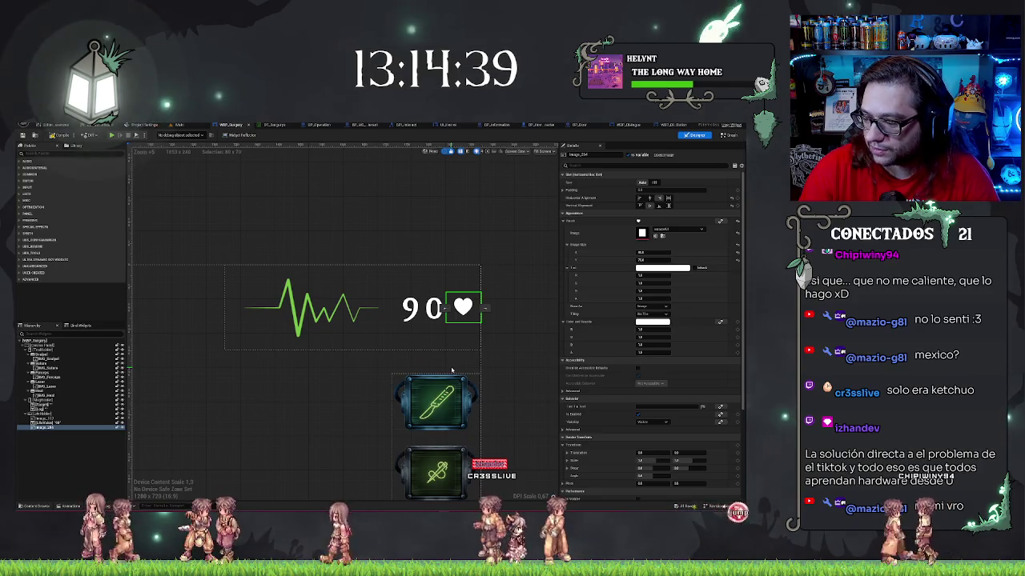
{"action": "left_click_drag", "start_coordinate": [520, 276], "coordinate": [454, 273]}
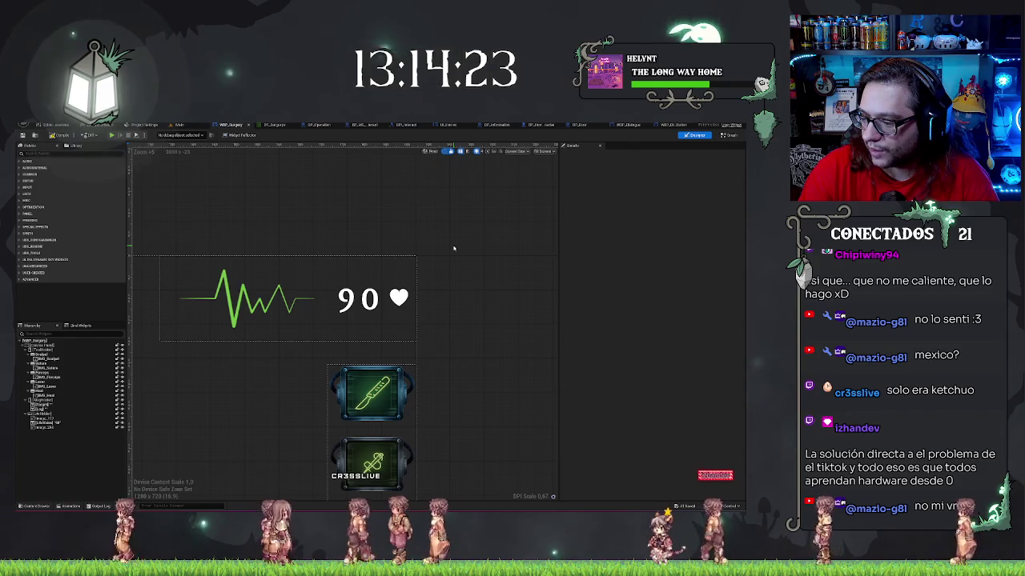
{"action": "left_click_drag", "start_coordinate": [427, 222], "coordinate": [448, 267]}
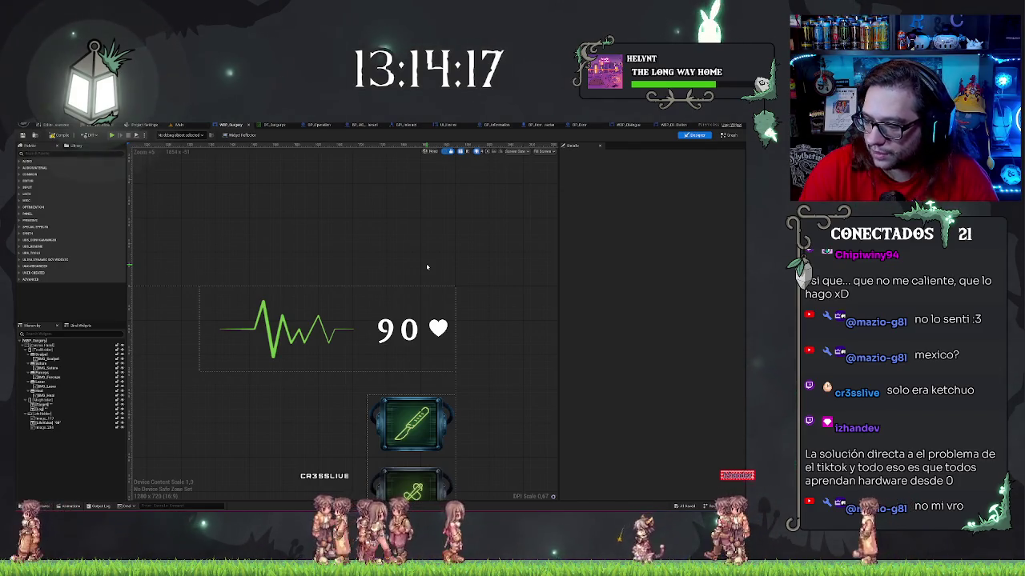
{"action": "mouse_move", "coordinate": [451, 270]}
{"action": "left_mouse_down"}
{"action": "mouse_move", "coordinate": [455, 245]}
{"action": "mouse_move", "coordinate": [504, 255]}
{"action": "mouse_move", "coordinate": [496, 275]}
{"action": "mouse_move", "coordinate": [457, 281]}
{"action": "left_mouse_up"}
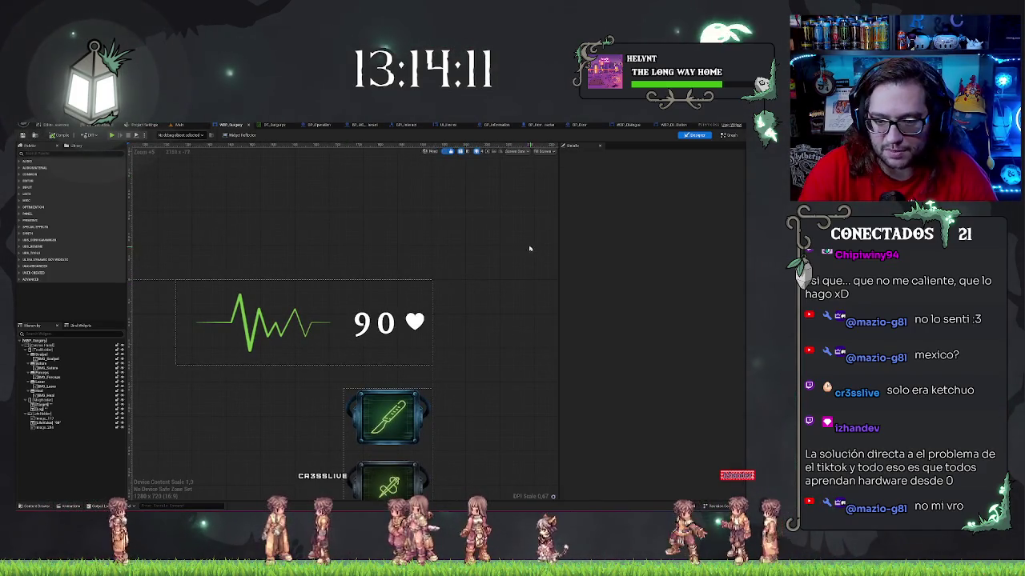
{"action": "left_click", "coordinate": [417, 321]}
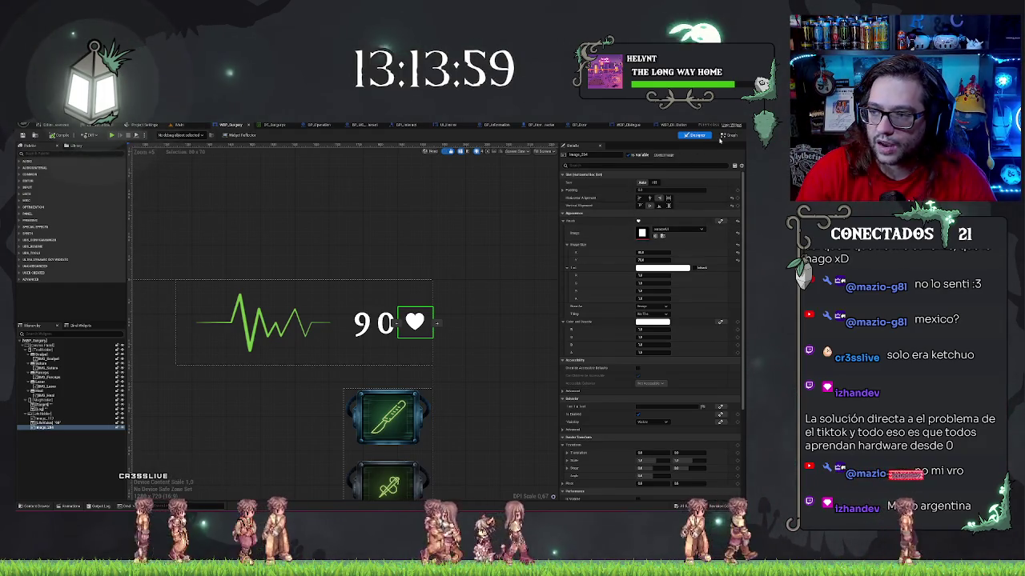
Search the Graph's actions for 'widget' and 'add timeline' (no results), then select the ButtonStyle nodes.
{"action": "left_click", "coordinate": [729, 134]}
{"action": "right_click", "coordinate": [438, 241]}
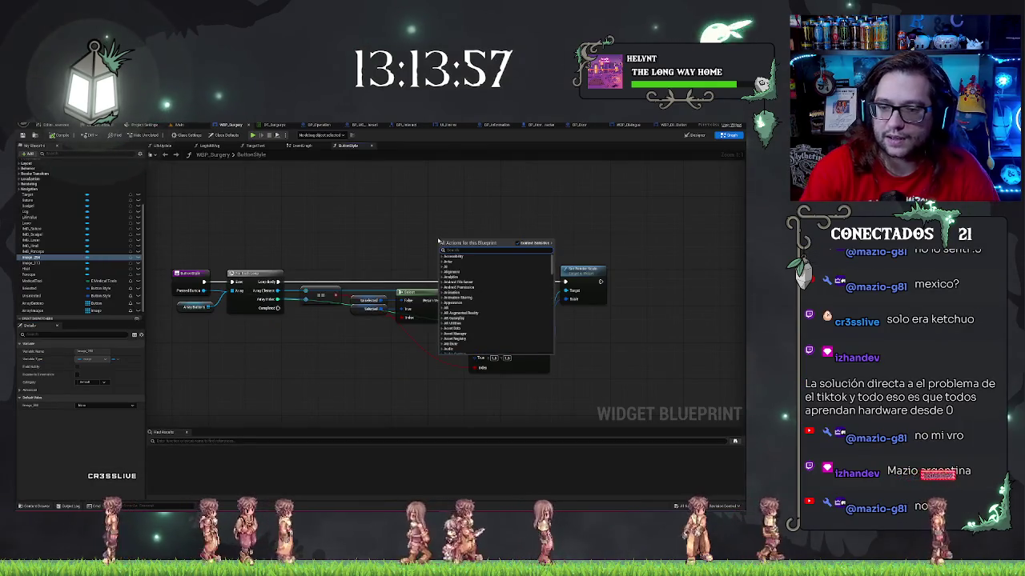
{"action": "type", "text": "widget"}
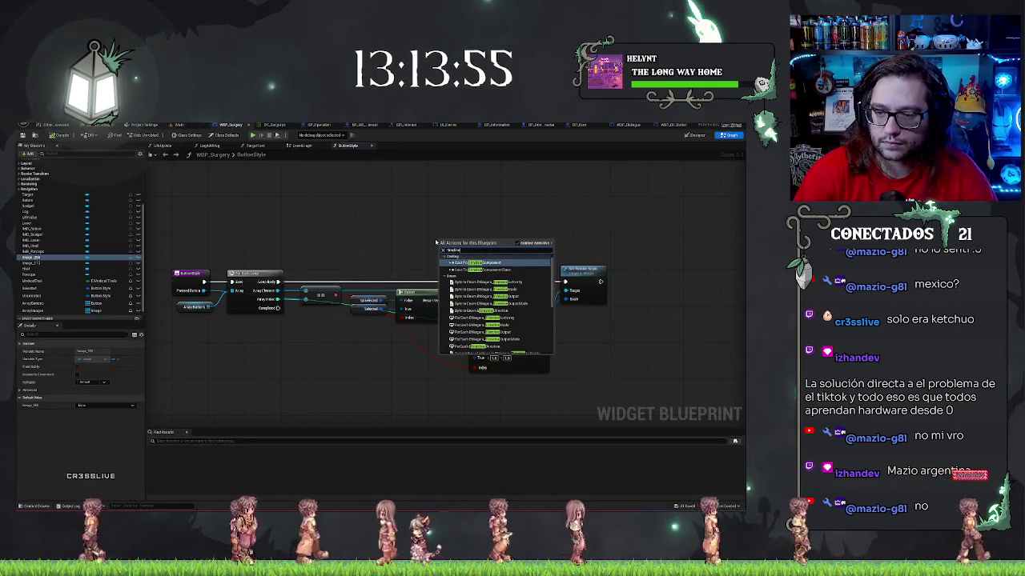
{"action": "key", "text": "ctrl+a"}
{"action": "type", "text": "add timeline"}
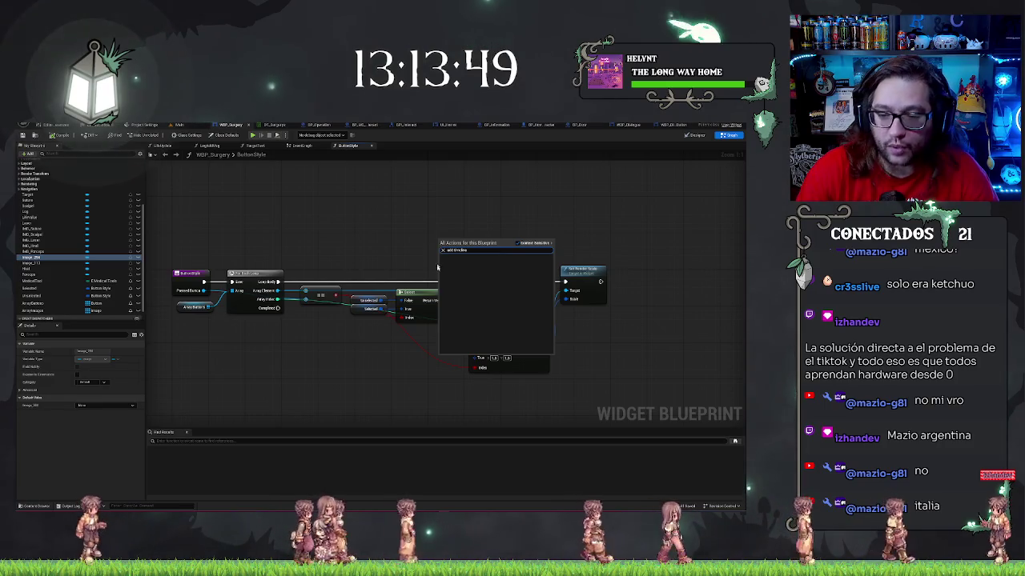
{"action": "key", "text": "Escape"}
{"action": "left_click_drag", "start_coordinate": [357, 237], "coordinate": [665, 370]}
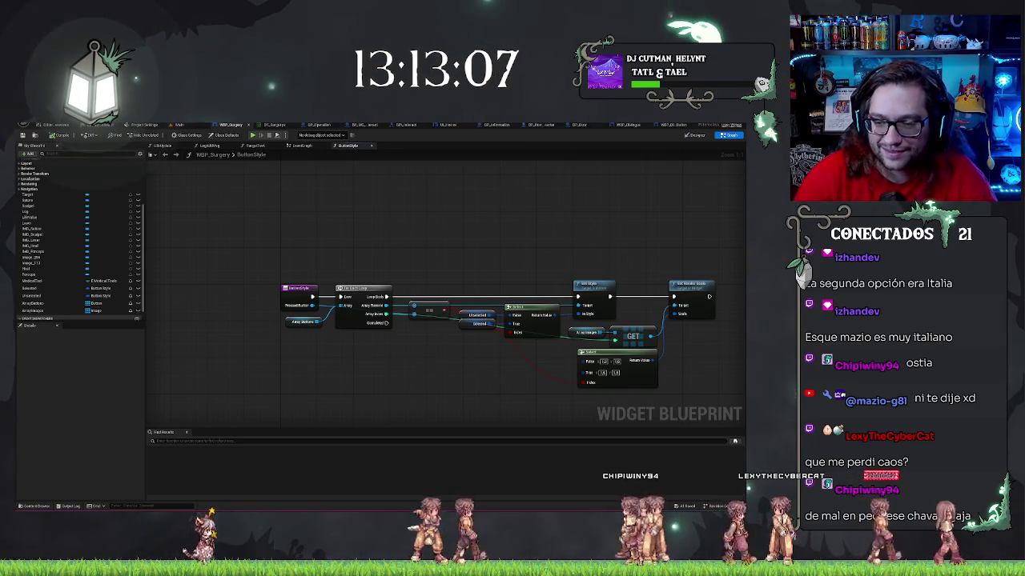
Switch to the EventGraph and pan to the Event Construct chain.
{"action": "left_click_drag", "start_coordinate": [617, 311], "coordinate": [527, 238]}
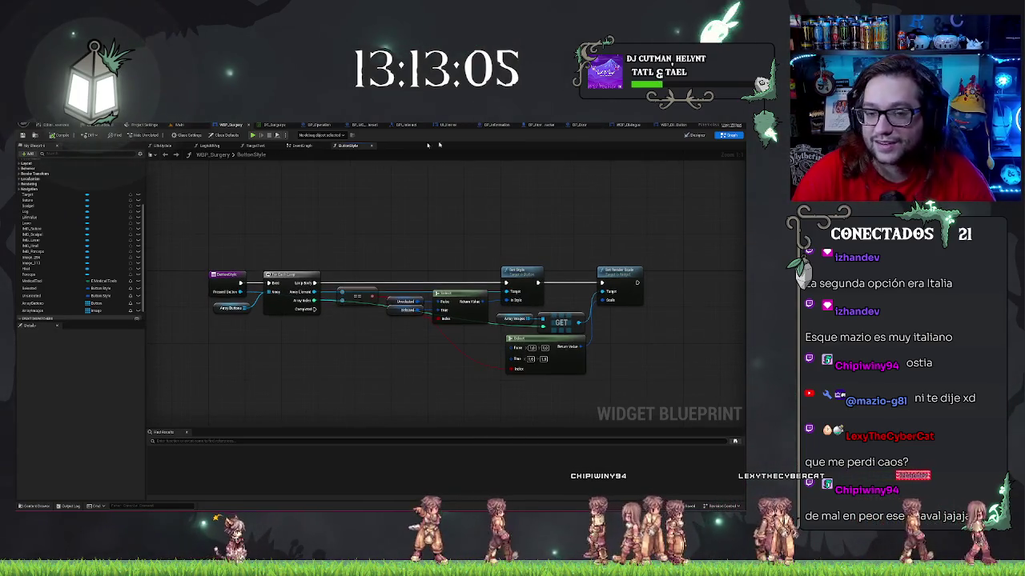
{"action": "left_click", "coordinate": [301, 146]}
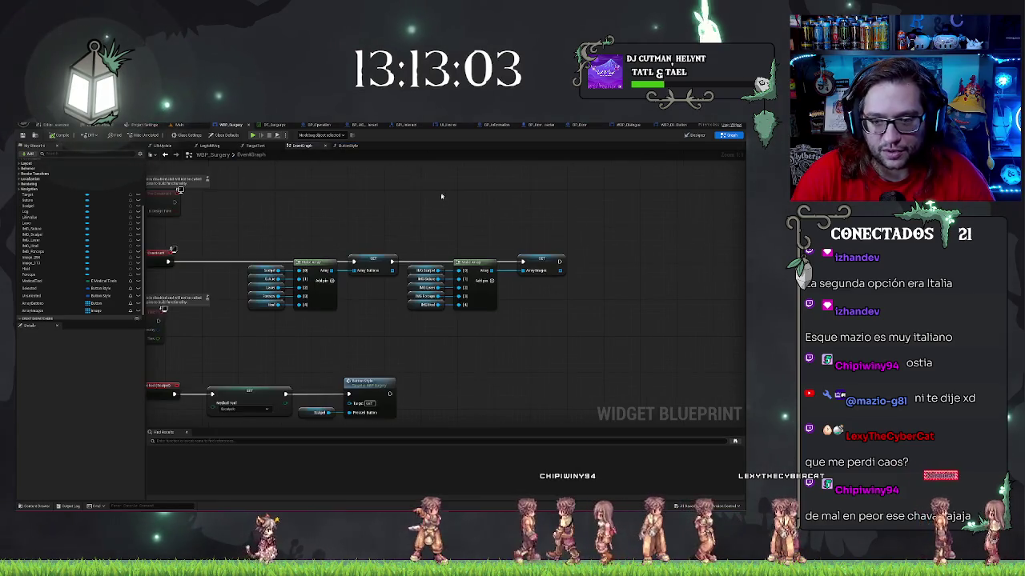
{"action": "scroll", "coordinate": [457, 210], "scroll_direction": "down", "scroll_amount": 3}
{"action": "left_click_drag", "start_coordinate": [453, 276], "coordinate": [453, 189]}
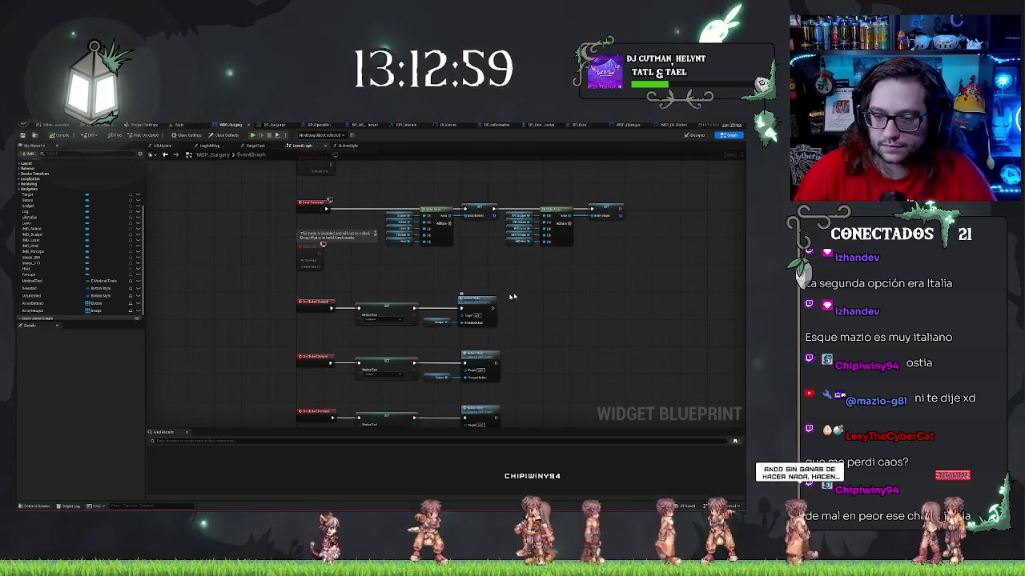
{"action": "scroll", "coordinate": [581, 217], "scroll_direction": "down", "scroll_amount": 2}
{"action": "left_click_drag", "start_coordinate": [584, 247], "coordinate": [549, 247]}
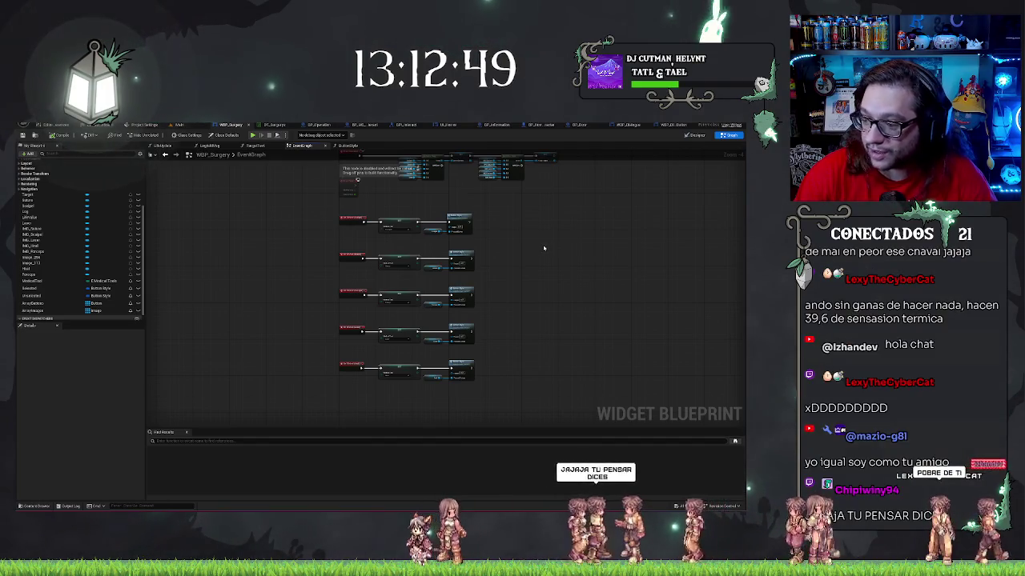
{"action": "left_click_drag", "start_coordinate": [544, 243], "coordinate": [524, 304]}
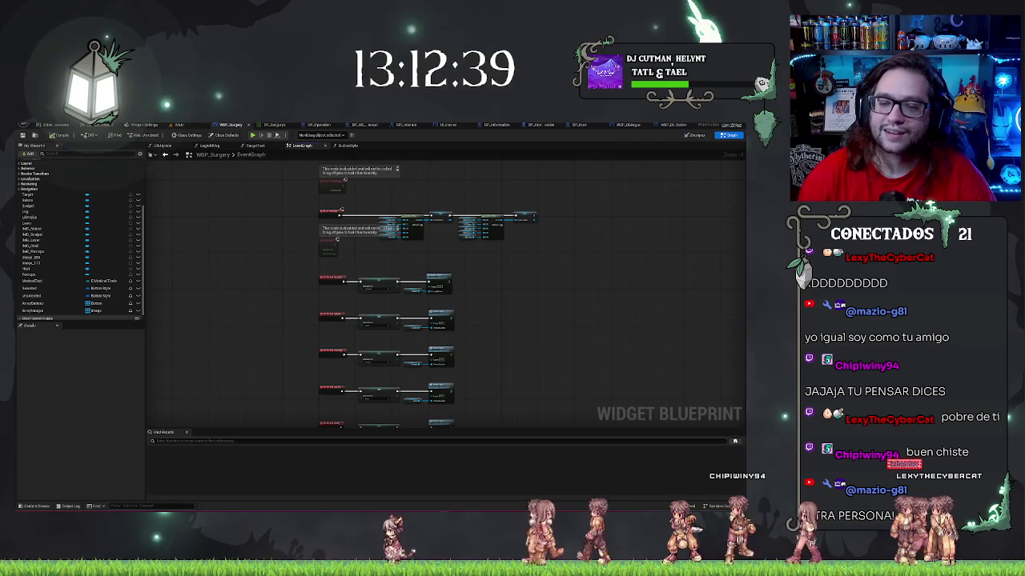
{"action": "scroll", "coordinate": [579, 267], "scroll_direction": "up", "scroll_amount": 3}
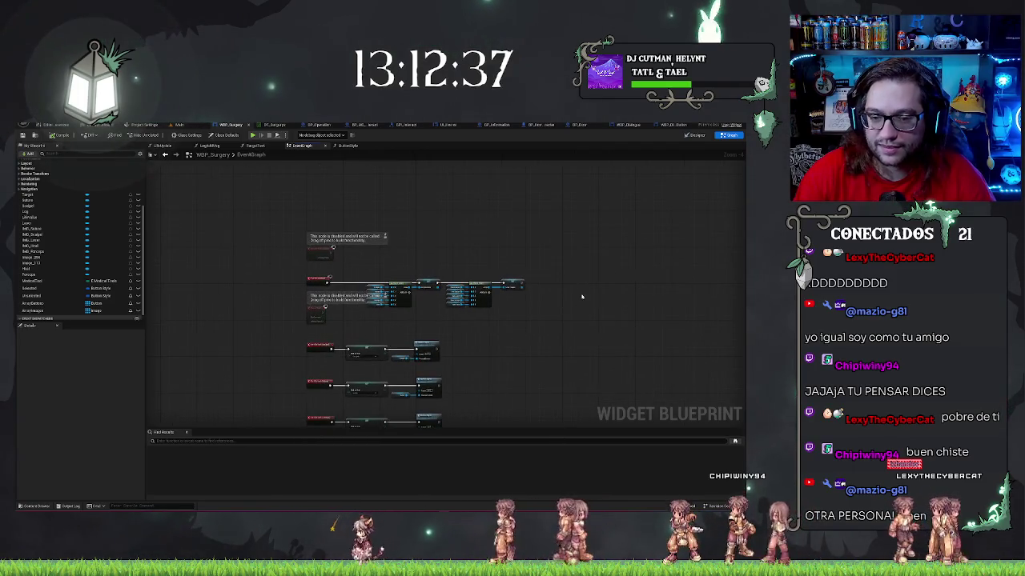
{"action": "left_click_drag", "start_coordinate": [545, 324], "coordinate": [606, 327]}
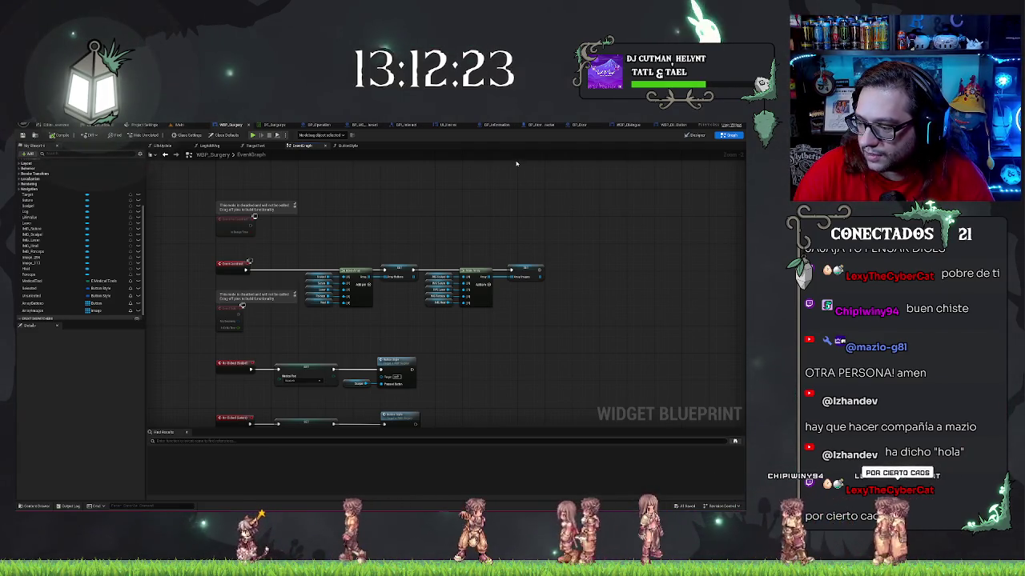
{"action": "left_click_drag", "start_coordinate": [457, 195], "coordinate": [521, 213]}
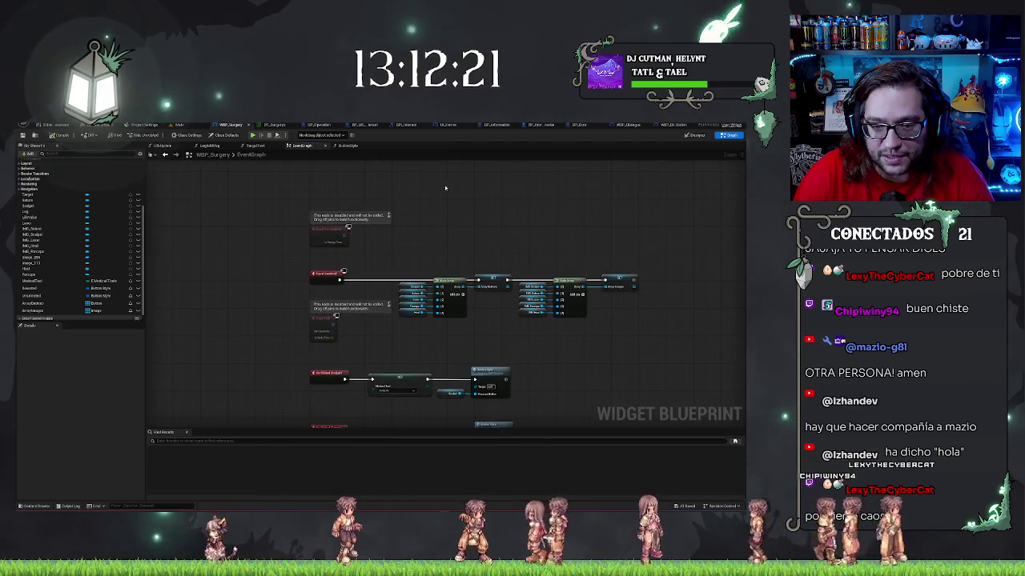
Delete the disabled node and its comment beneath the construct chain.
{"action": "left_click", "coordinate": [318, 333]}
{"action": "key", "text": "Delete"}
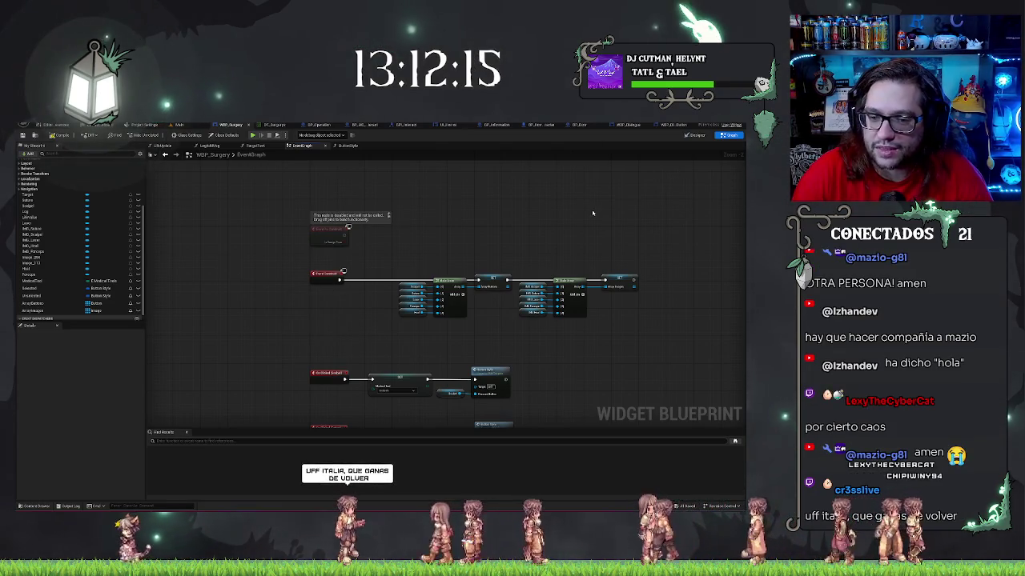
{"action": "left_click_drag", "start_coordinate": [619, 337], "coordinate": [618, 294]}
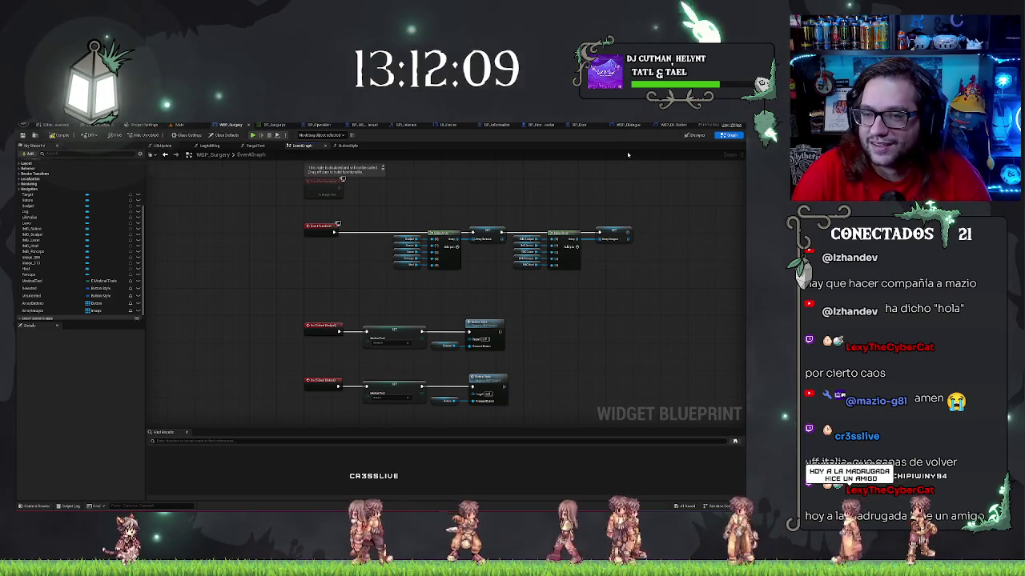
{"action": "left_click_drag", "start_coordinate": [493, 184], "coordinate": [485, 181]}
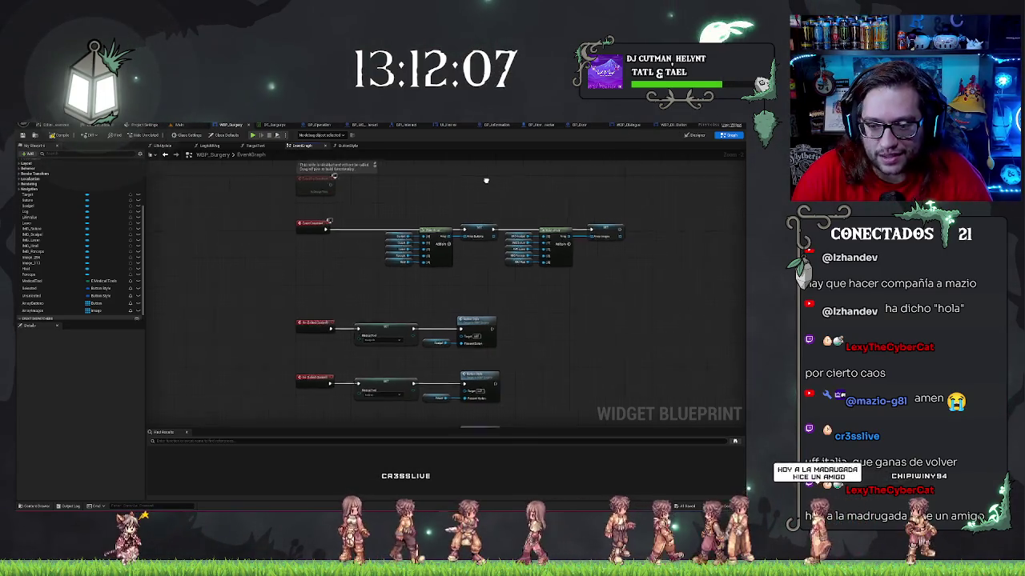
{"action": "left_click_drag", "start_coordinate": [624, 300], "coordinate": [622, 366]}
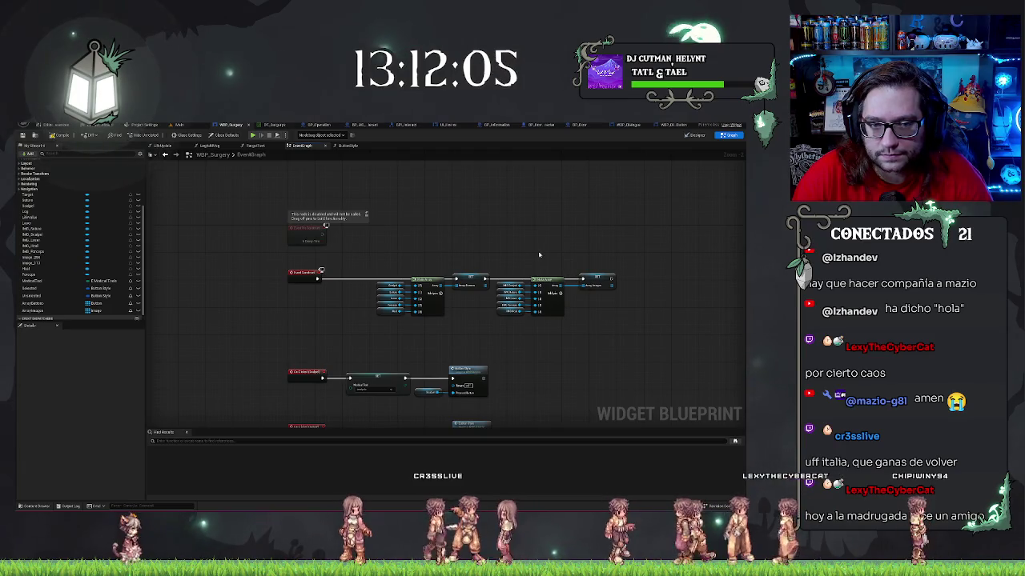
Open the LifeUpdate graph and search for a Delay node off Set Text, adding nothing.
{"action": "left_click", "coordinate": [154, 146]}
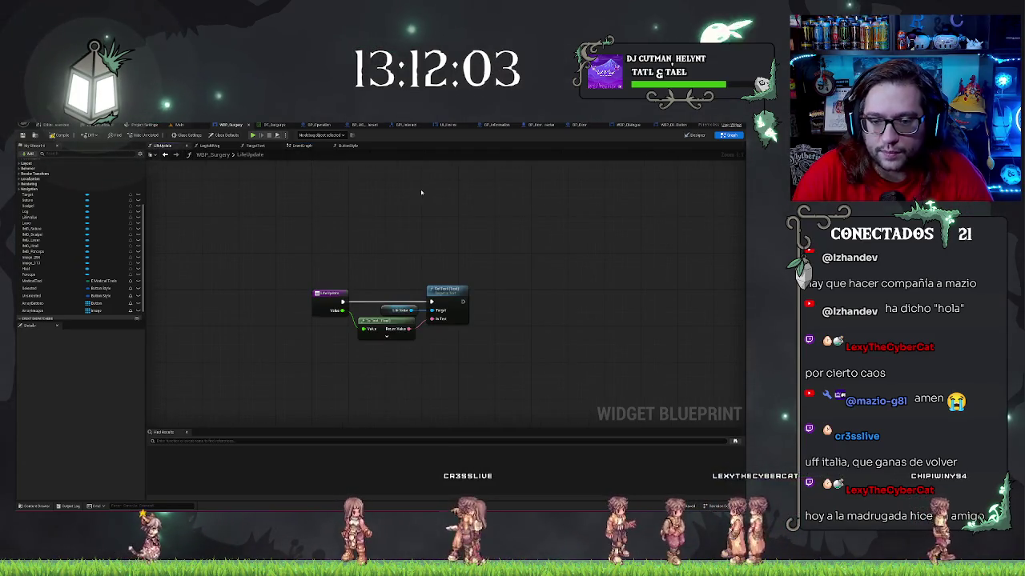
{"action": "left_click_drag", "start_coordinate": [293, 229], "coordinate": [601, 392]}
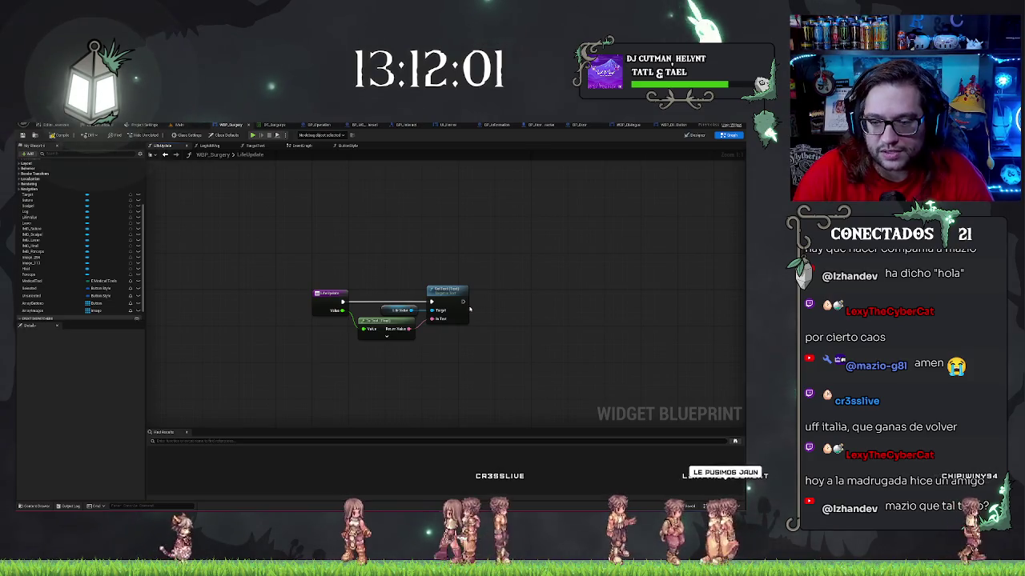
{"action": "mouse_move", "coordinate": [462, 302]}
{"action": "left_mouse_down"}
{"action": "mouse_move", "coordinate": [513, 304]}
{"action": "mouse_move", "coordinate": [494, 302]}
{"action": "left_mouse_up"}
{"action": "type", "text": "delay"}
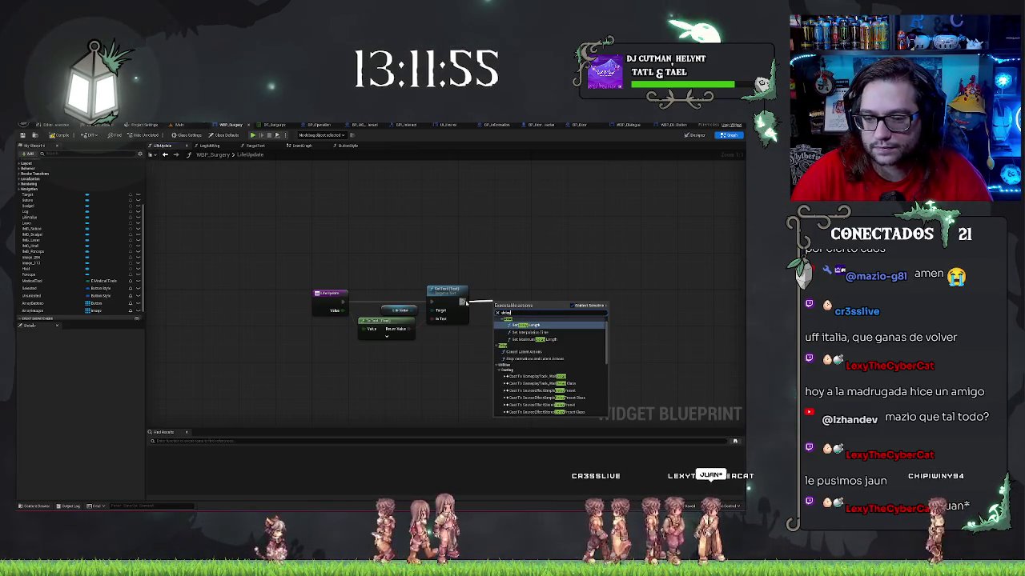
{"action": "left_click_drag", "start_coordinate": [462, 302], "coordinate": [498, 327]}
{"action": "type", "text": "del"}
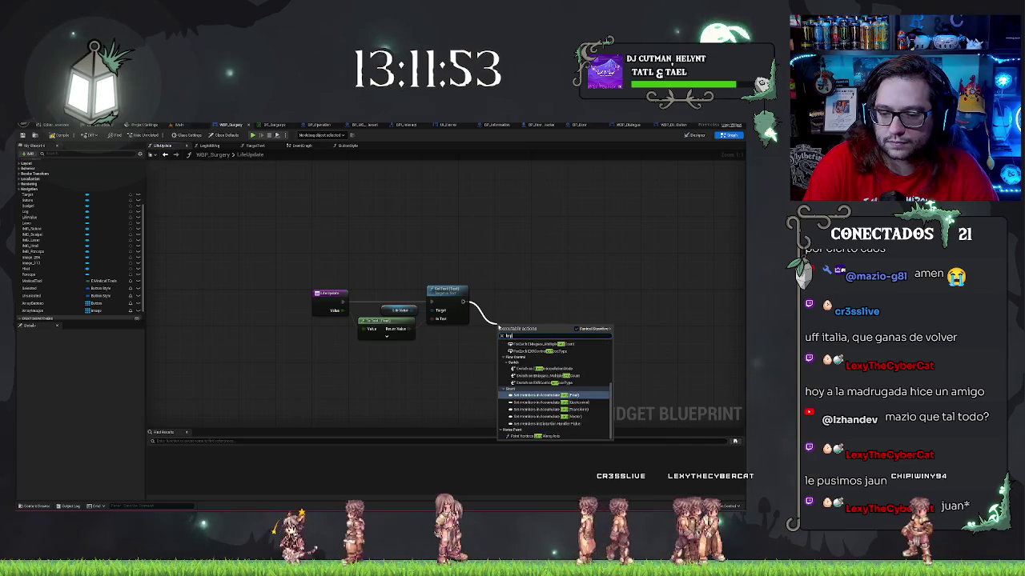
{"action": "scroll", "coordinate": [549, 407], "scroll_direction": "up", "scroll_amount": 5}
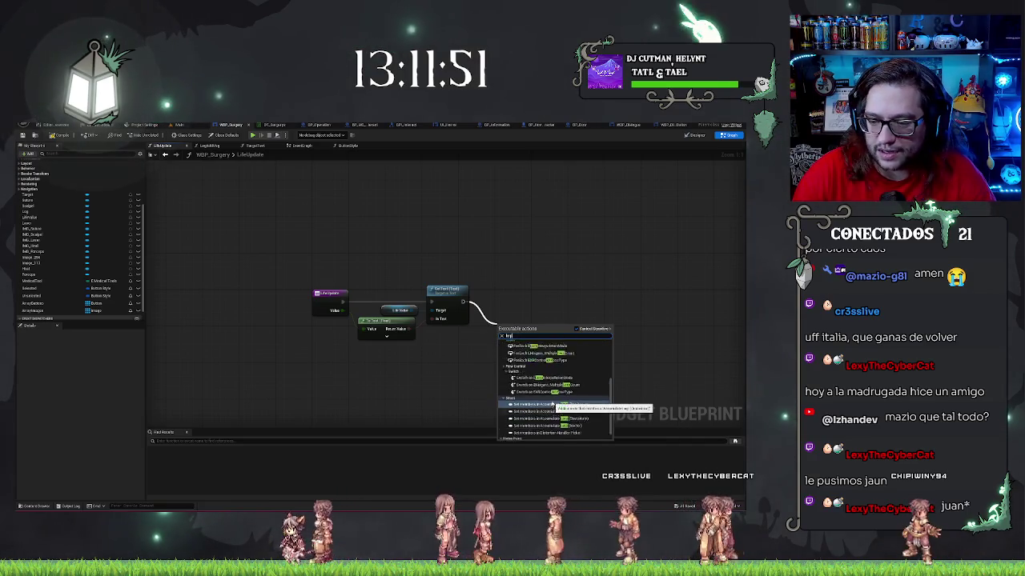
{"action": "key", "text": "Escape"}
Place a Lerp node and search the actions for 'add time' without adding a node.
{"action": "right_click", "coordinate": [548, 352]}
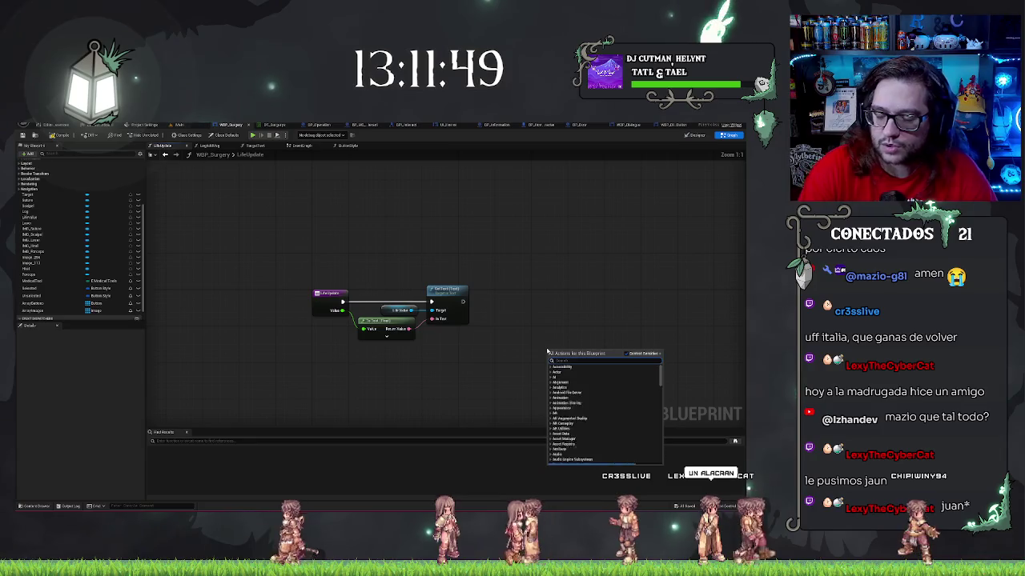
{"action": "left_click", "coordinate": [573, 373]}
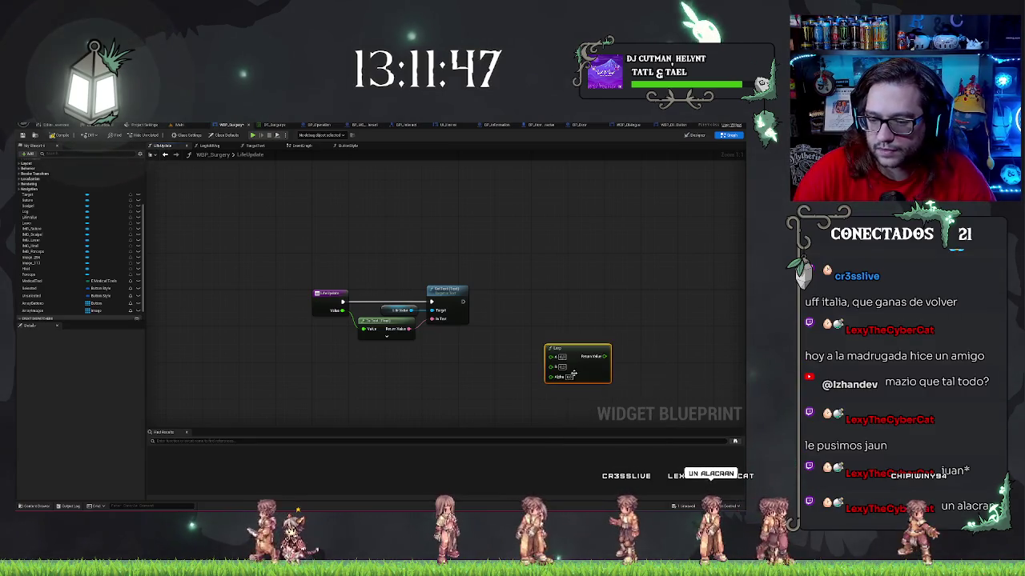
{"action": "right_click", "coordinate": [536, 302]}
{"action": "type", "text": "add time"}
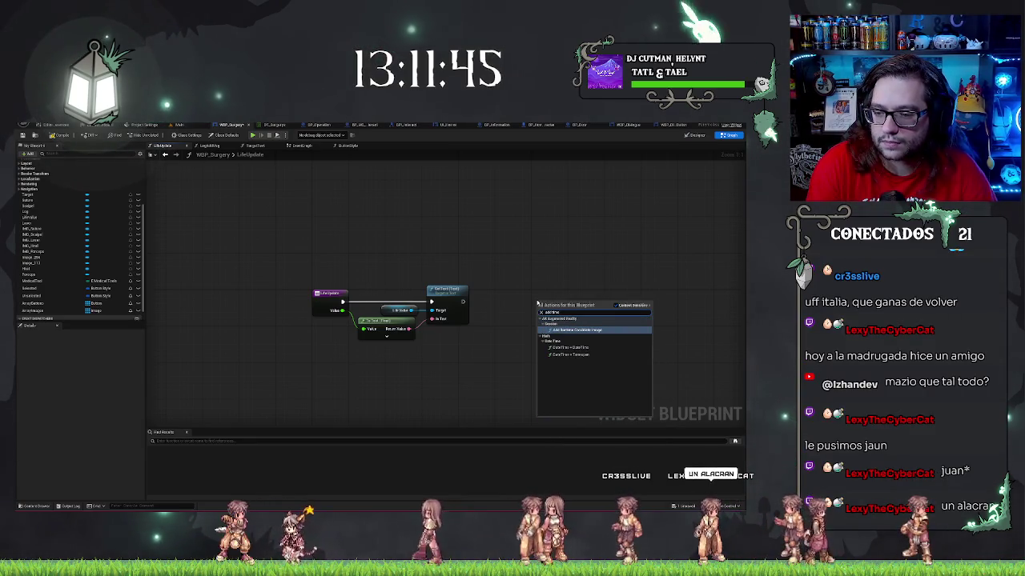
{"action": "key", "text": "Escape"}
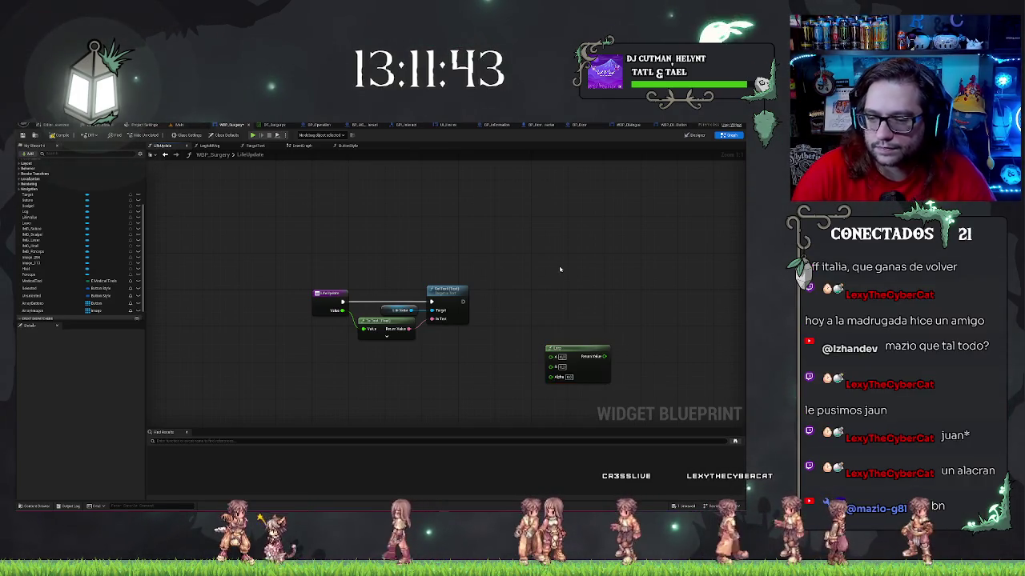
{"action": "right_click", "coordinate": [529, 284]}
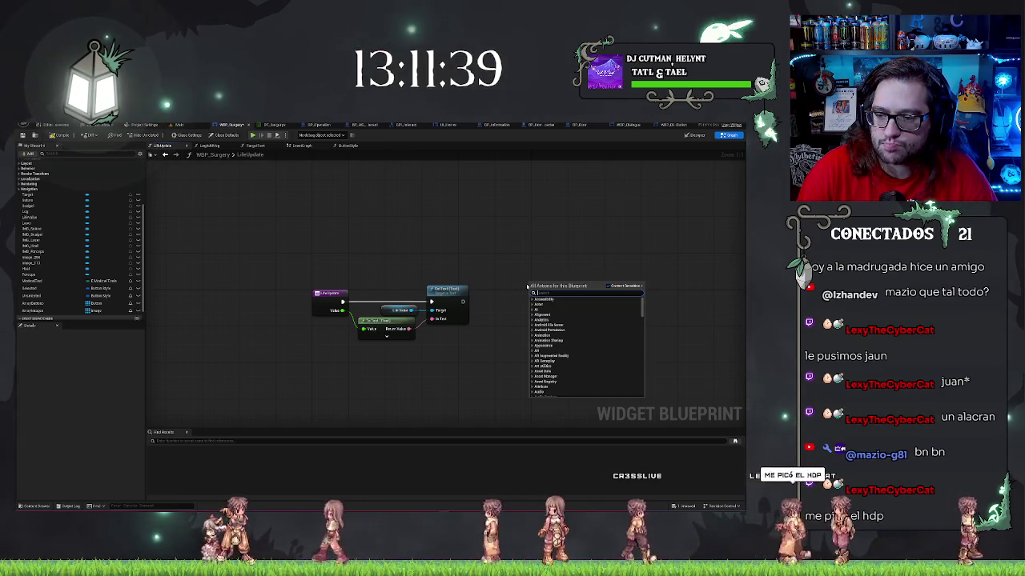
{"action": "key", "text": "Escape"}
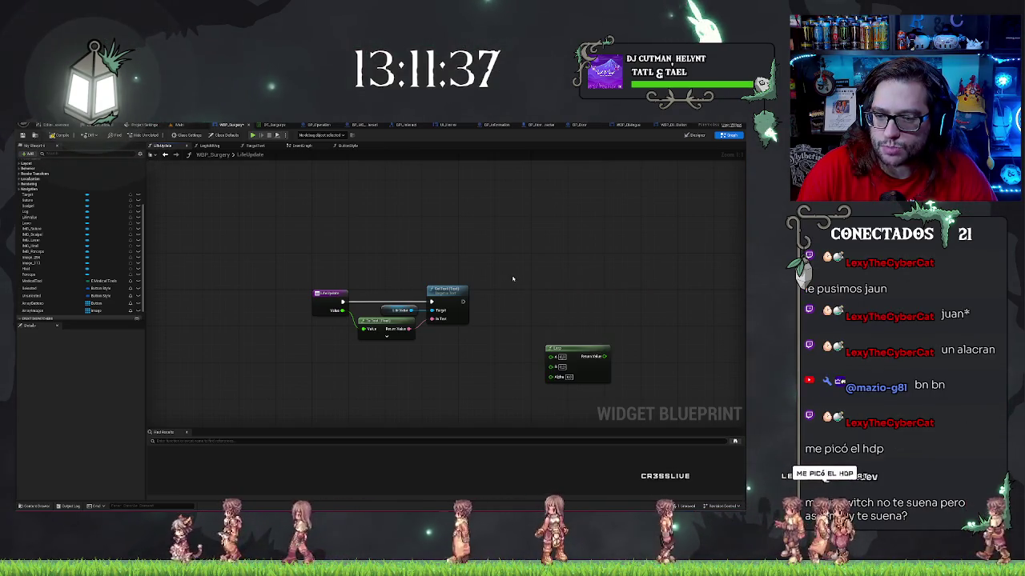
Search 'delay' from Set Text again, cancel it, and delete the Lerp node.
{"action": "left_click_drag", "start_coordinate": [480, 303], "coordinate": [481, 305]}
{"action": "type", "text": "delay"}
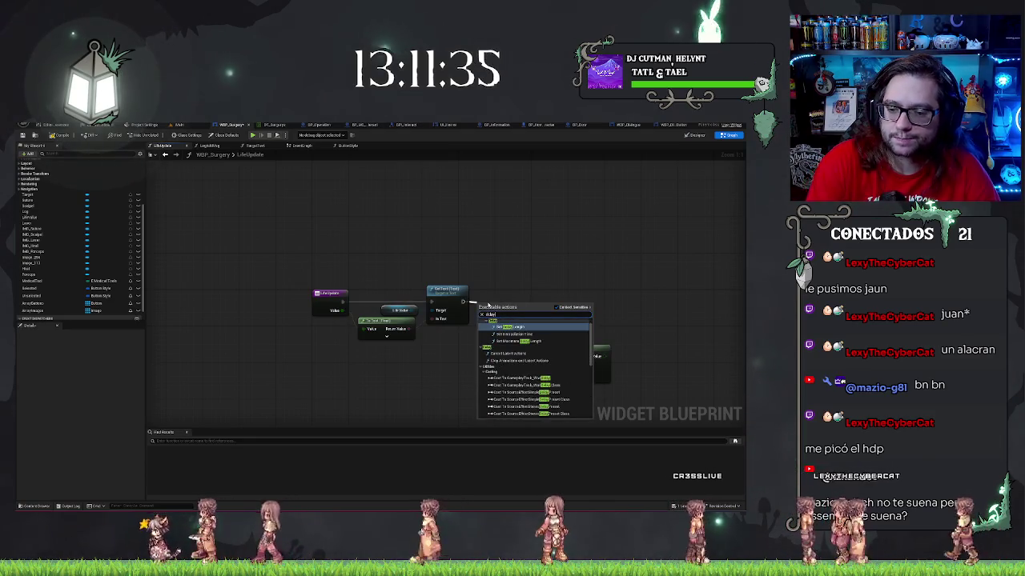
{"action": "scroll", "coordinate": [506, 359], "scroll_direction": "down", "scroll_amount": 6}
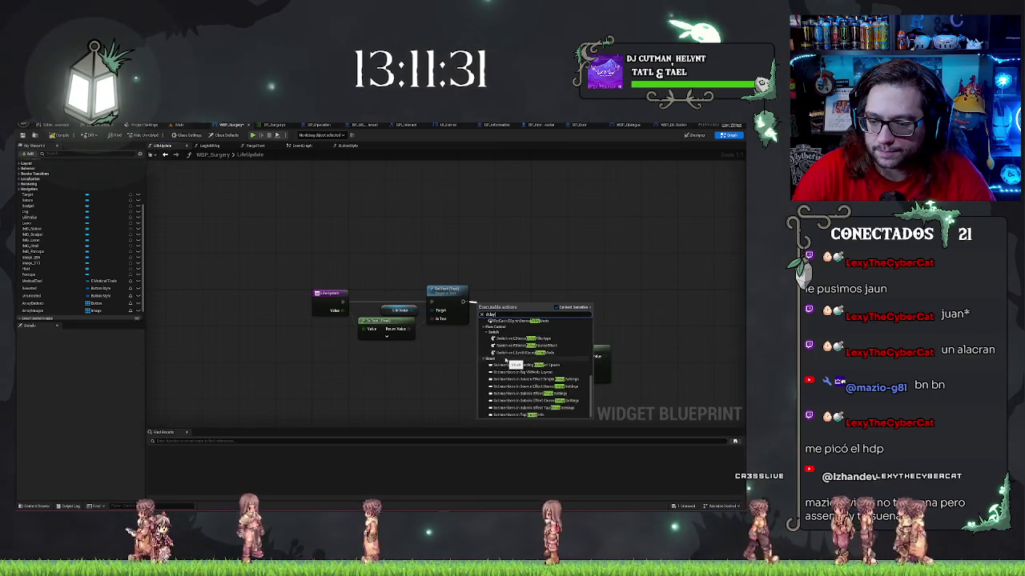
{"action": "key", "text": "Escape"}
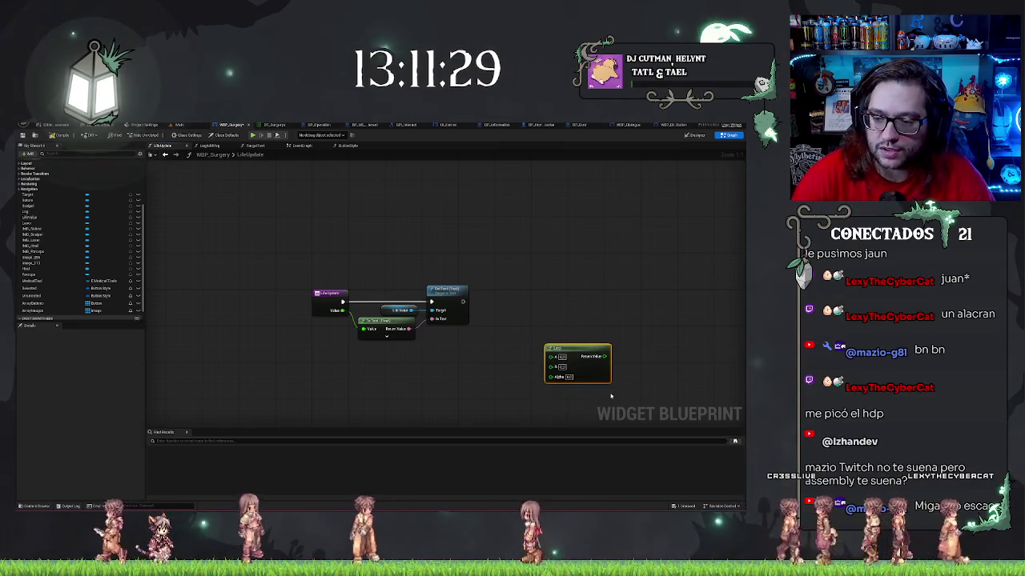
{"action": "key", "text": "Delete"}
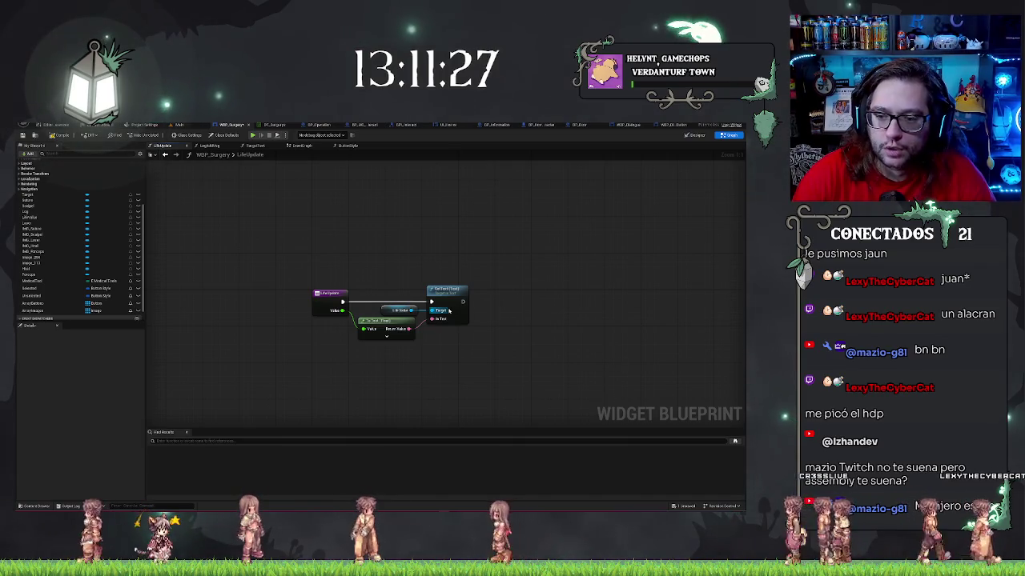
Chain a Play Animation node after Set Text's execution output.
{"action": "mouse_move", "coordinate": [461, 305]}
{"action": "left_mouse_down"}
{"action": "mouse_move", "coordinate": [606, 307]}
{"action": "mouse_move", "coordinate": [503, 304]}
{"action": "left_mouse_up"}
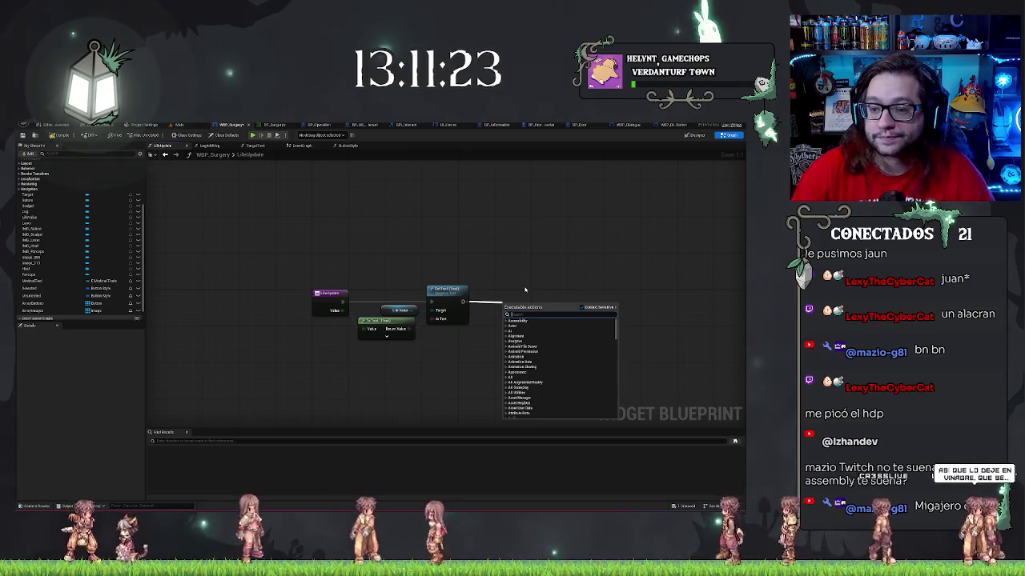
{"action": "type", "text": "play"}
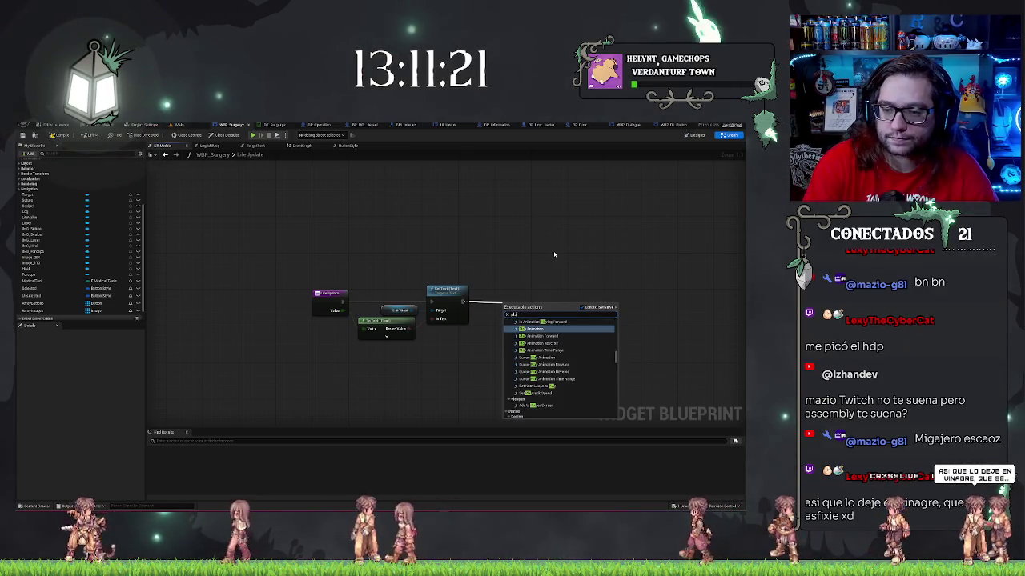
{"action": "key", "text": "Return"}
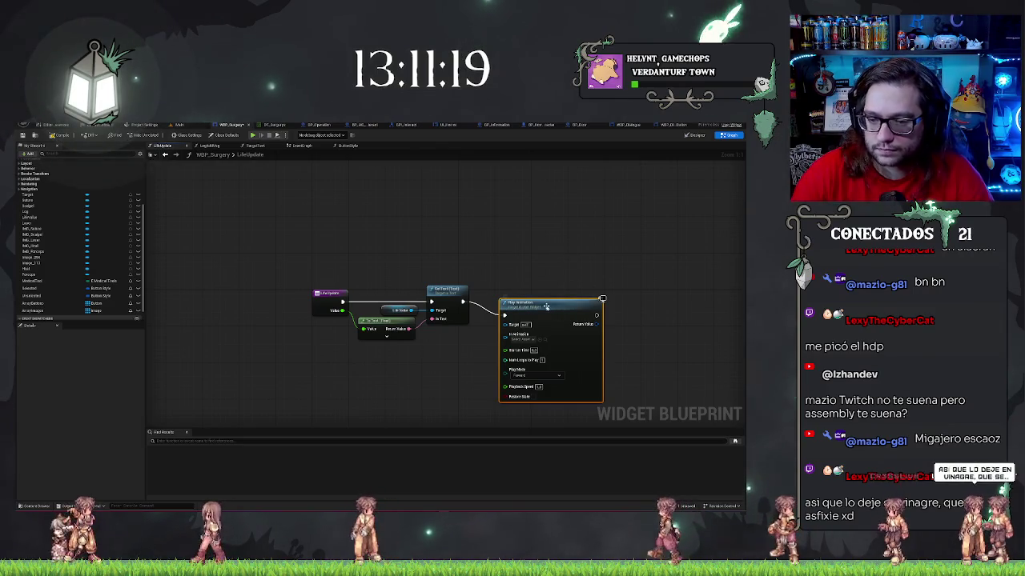
Shift Play Animation right and add a 'vector 2d' conversion node below the chain.
{"action": "left_click_drag", "start_coordinate": [546, 307], "coordinate": [653, 294]}
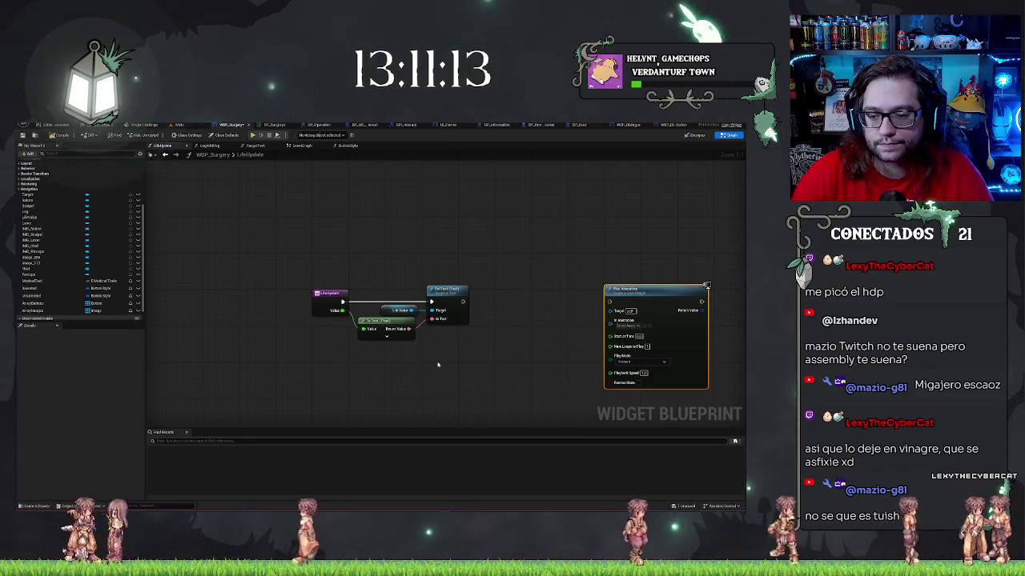
{"action": "right_click", "coordinate": [413, 379]}
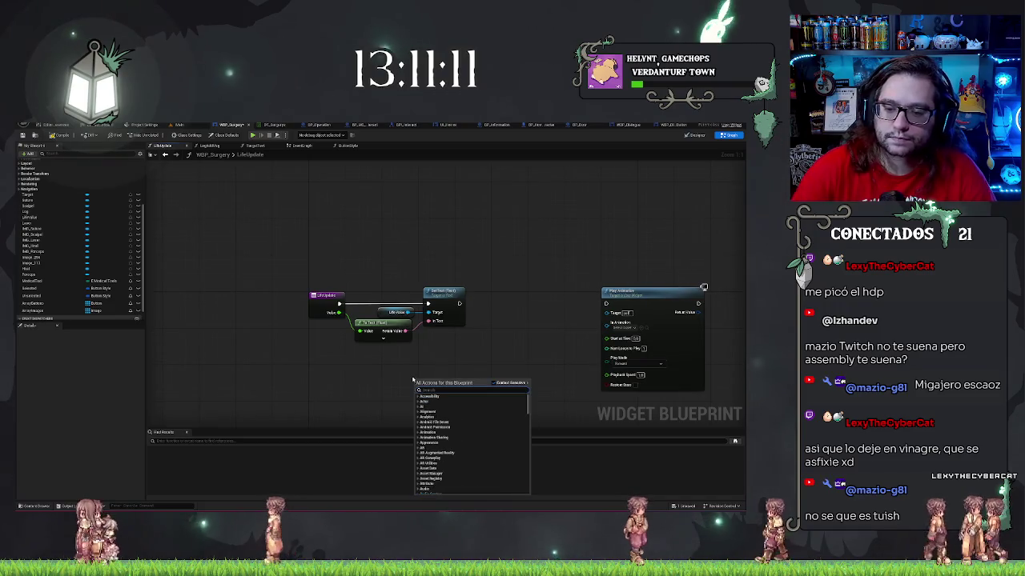
{"action": "type", "text": "vector"}
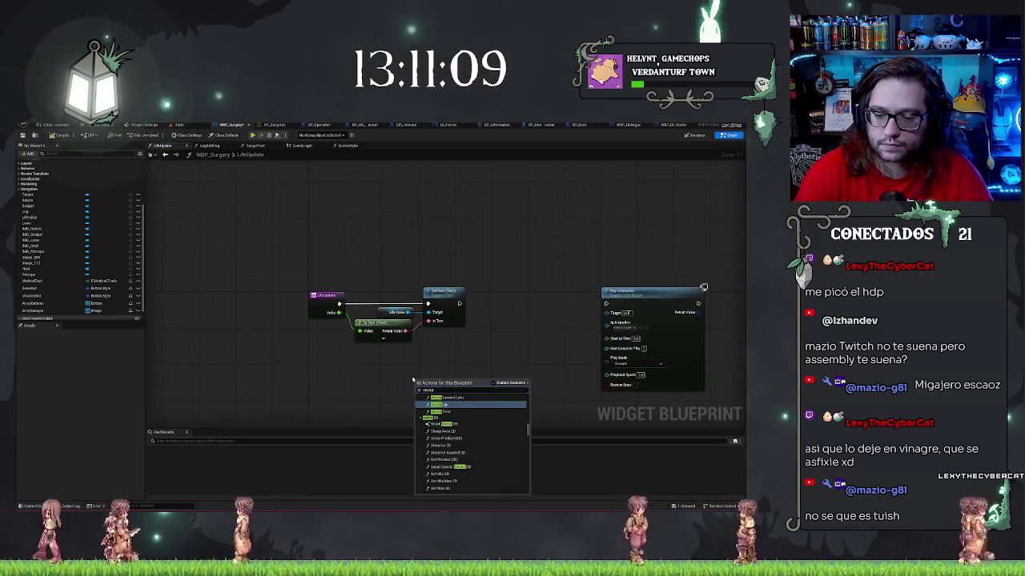
{"action": "type", "text": " 2d "}
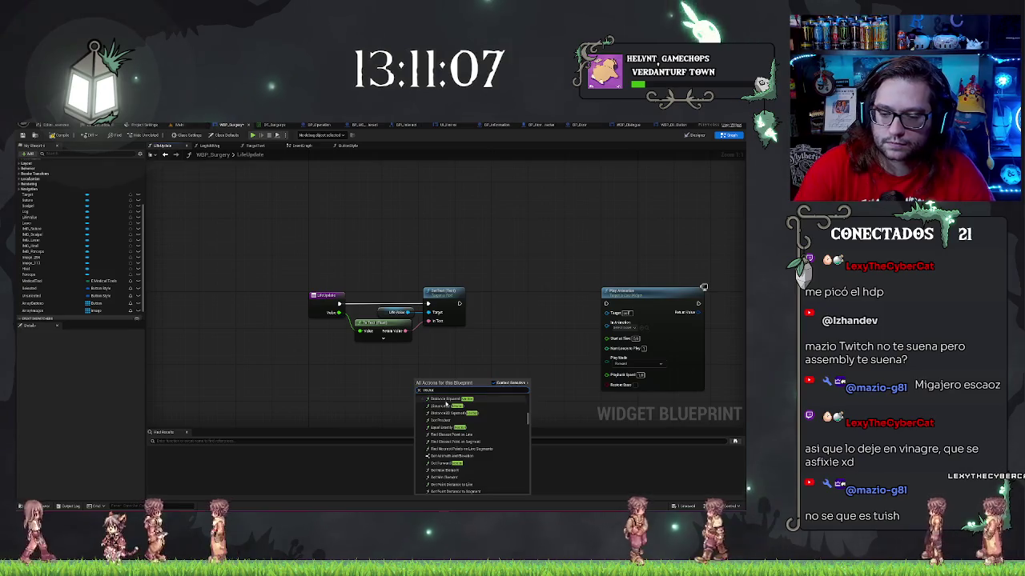
{"action": "type", "text": "lo"}
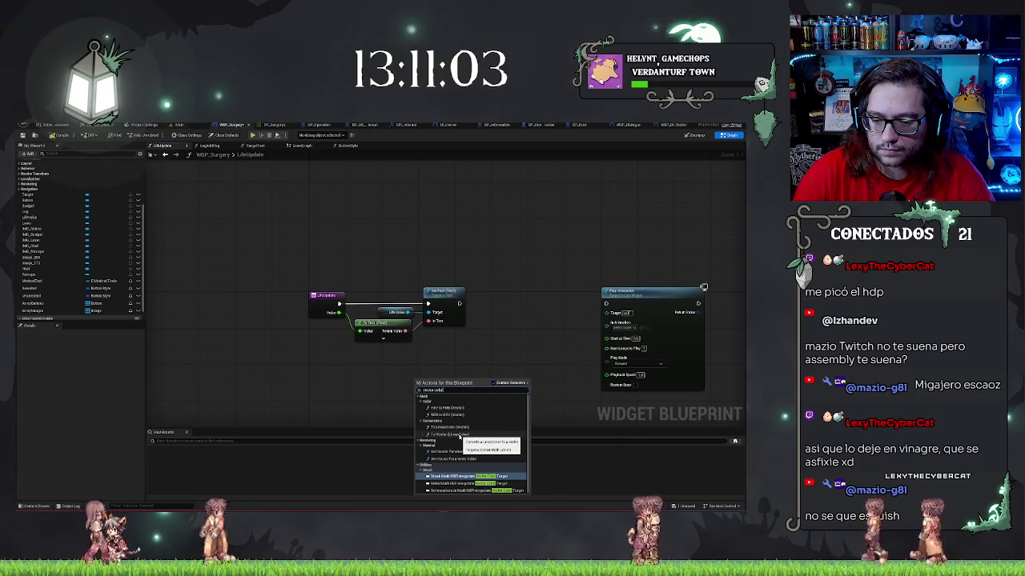
{"action": "left_click", "coordinate": [461, 434]}
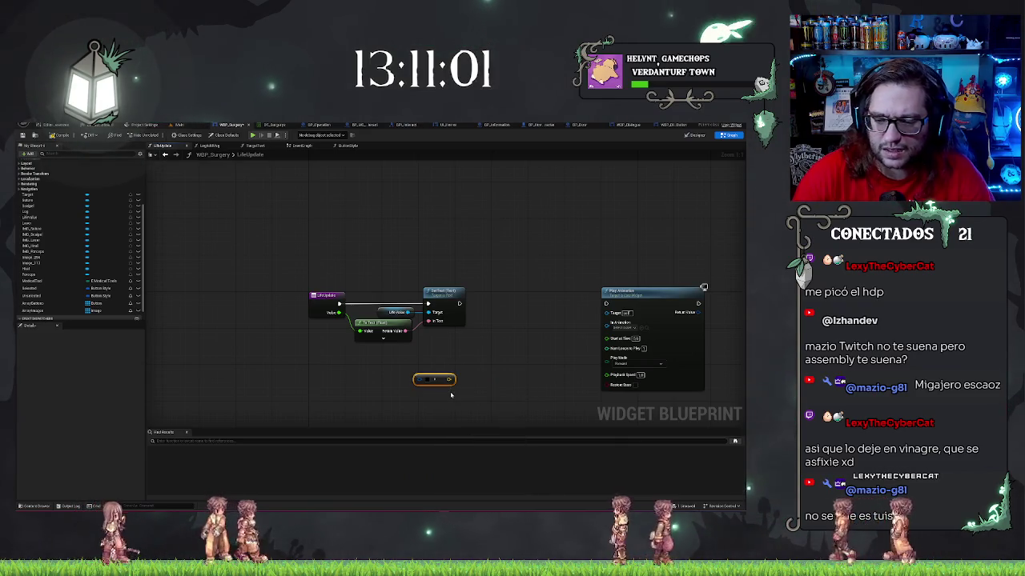
{"action": "left_click_drag", "start_coordinate": [433, 377], "coordinate": [387, 381]}
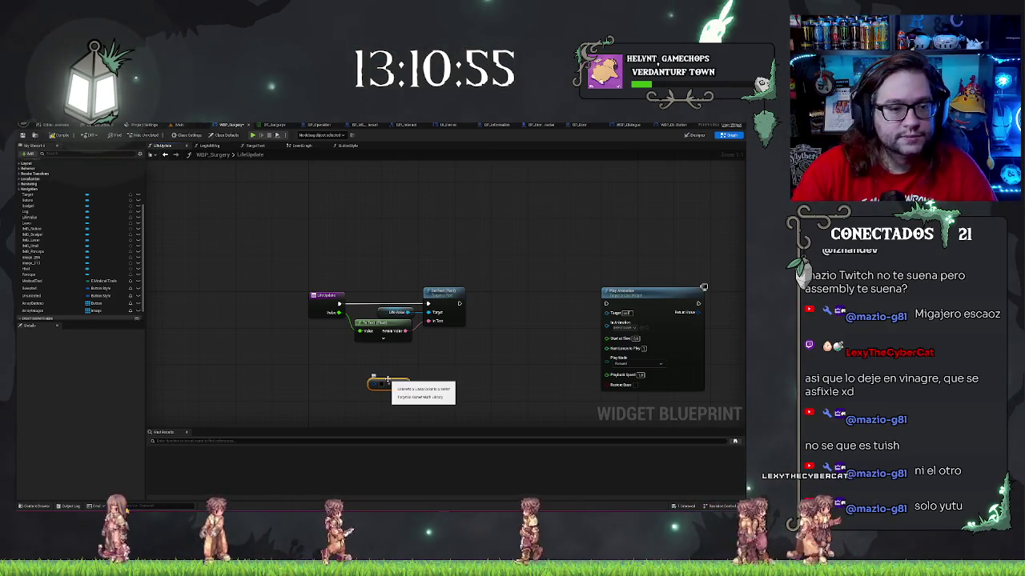
Drag in a Heart reference and wire it to a new Set Color and Opacity node beside Set Text.
{"action": "left_click", "coordinate": [697, 136]}
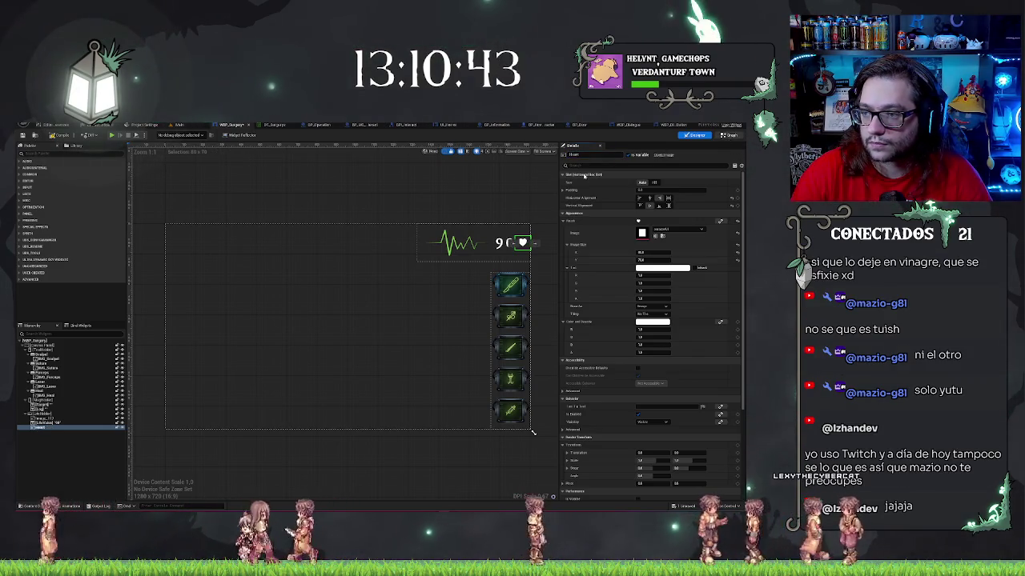
{"action": "left_click", "coordinate": [728, 136]}
{"action": "mouse_move", "coordinate": [28, 263]}
{"action": "left_mouse_down"}
{"action": "mouse_move", "coordinate": [425, 366]}
{"action": "mouse_move", "coordinate": [467, 353]}
{"action": "left_mouse_up"}
{"action": "type", "text": "set color"}
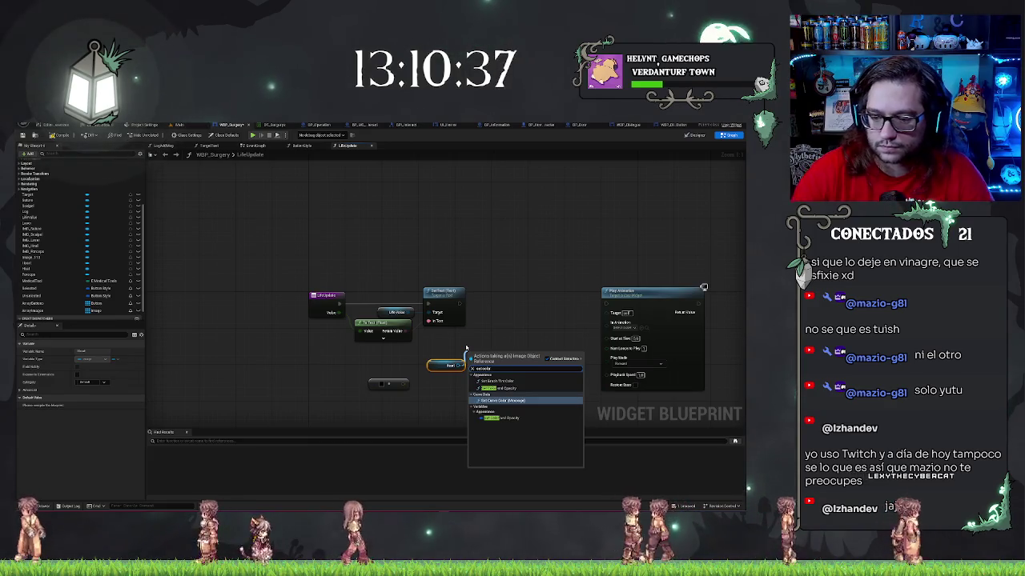
{"action": "left_click", "coordinate": [494, 390]}
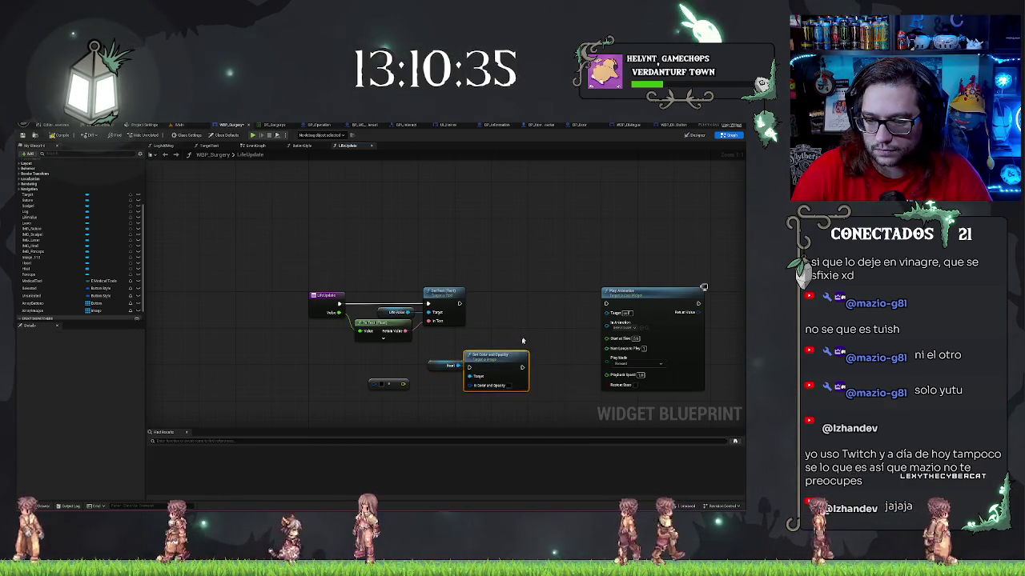
{"action": "left_click_drag", "start_coordinate": [502, 360], "coordinate": [529, 297]}
{"action": "left_click", "coordinate": [430, 366]}
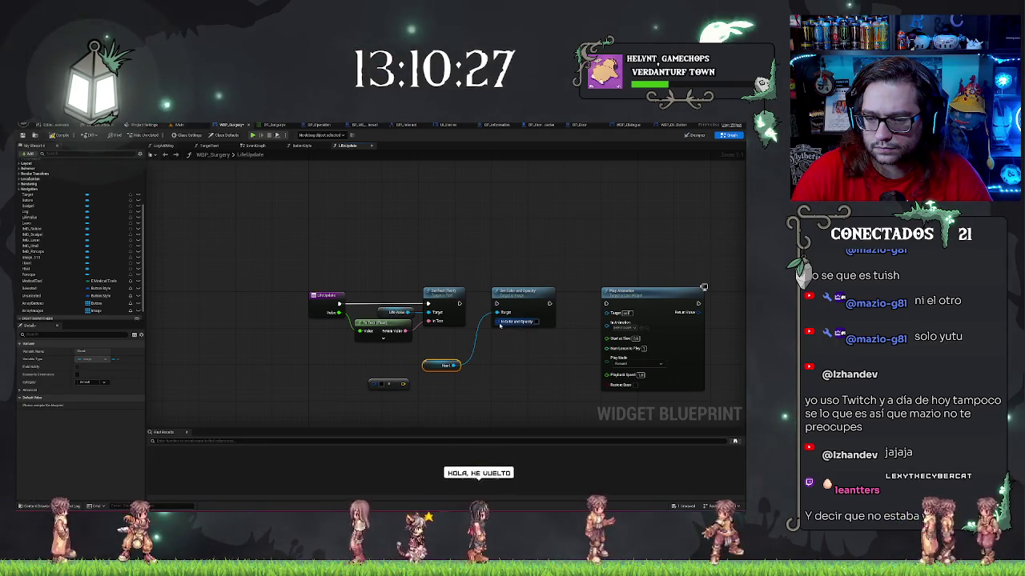
Feed InColorAndOpacity from a new Lerp (LinearColor) node and delete the unused conversion node.
{"action": "mouse_move", "coordinate": [496, 321]}
{"action": "left_mouse_down"}
{"action": "mouse_move", "coordinate": [493, 369]}
{"action": "mouse_move", "coordinate": [459, 398]}
{"action": "left_mouse_up"}
{"action": "key", "text": "Return"}
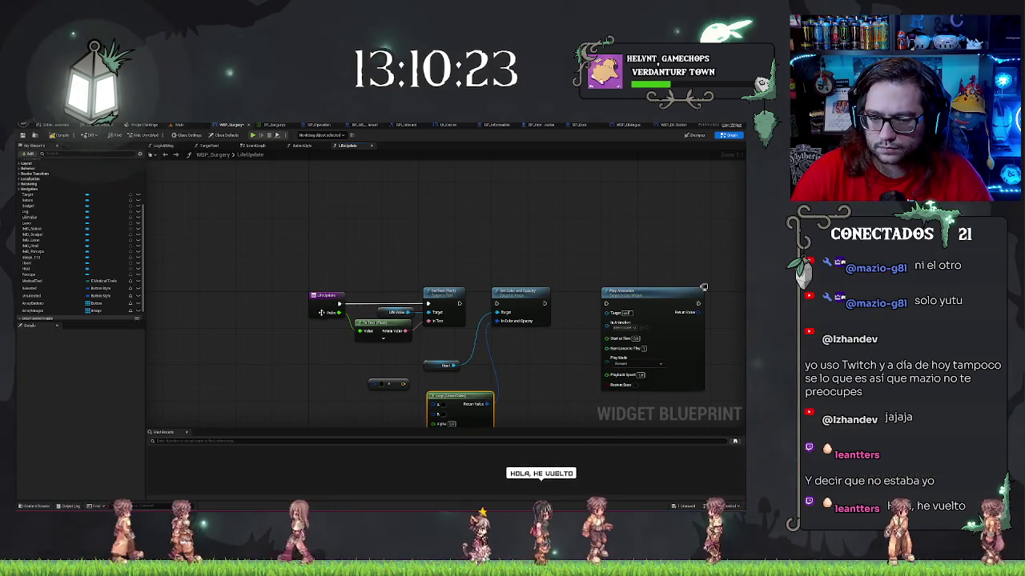
{"action": "left_click", "coordinate": [388, 384]}
{"action": "key", "text": "Delete"}
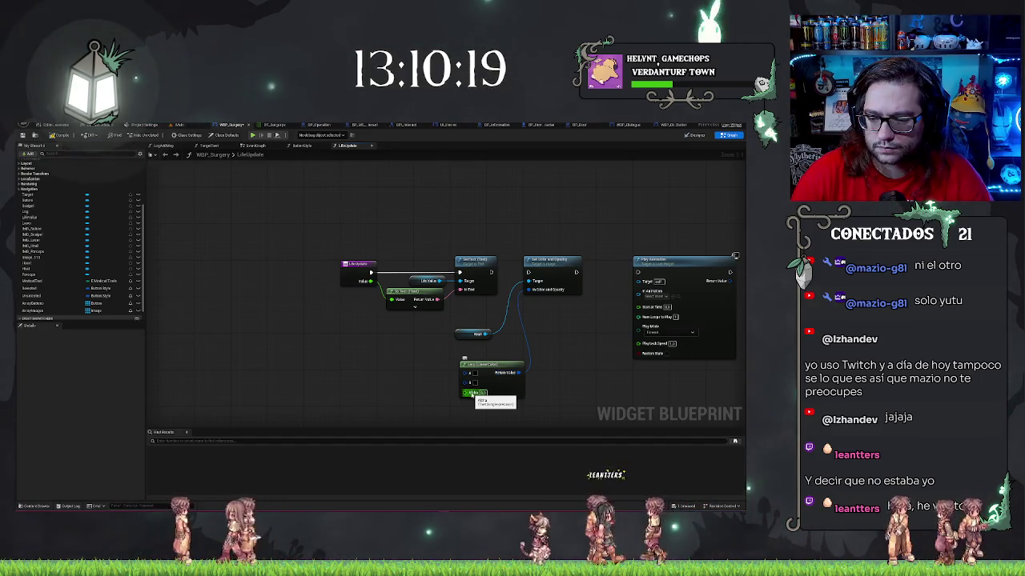
{"action": "left_click_drag", "start_coordinate": [476, 362], "coordinate": [461, 352]}
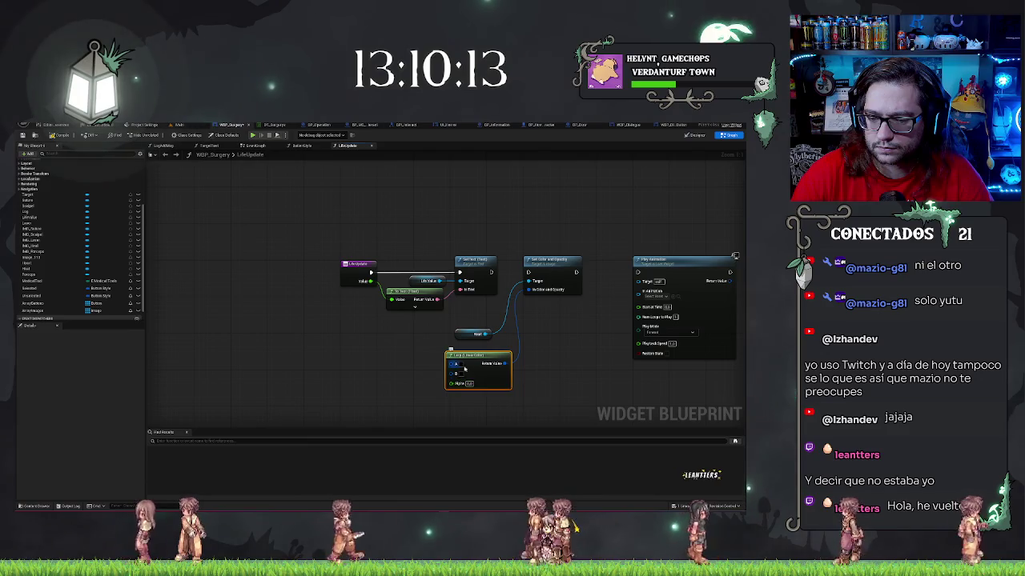
Branch LifeUpdate's Value into a Map Range Clamped node, discarding a trial Clamp (Float).
{"action": "left_click_drag", "start_coordinate": [369, 281], "coordinate": [364, 340]}
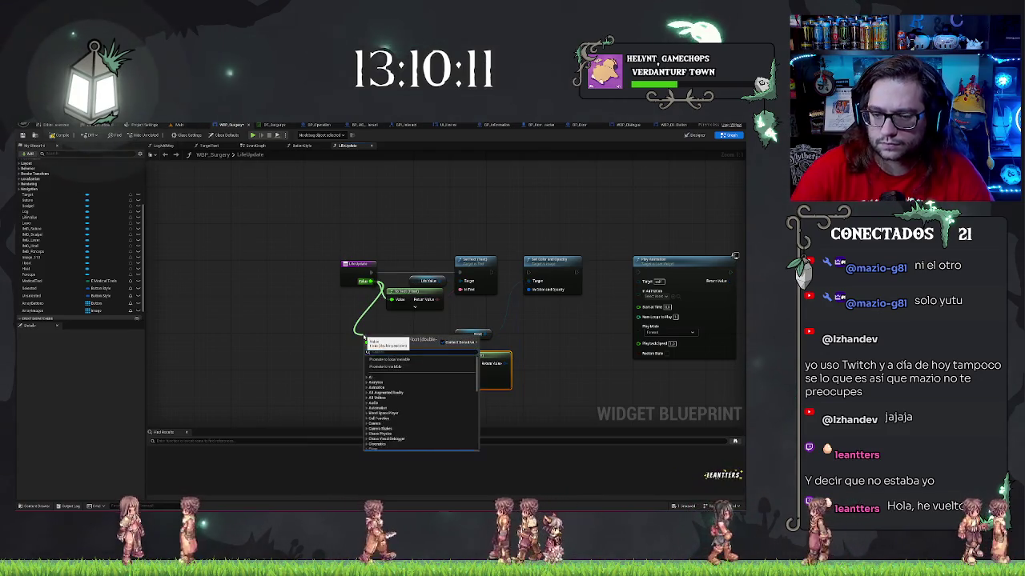
{"action": "type", "text": "abs"}
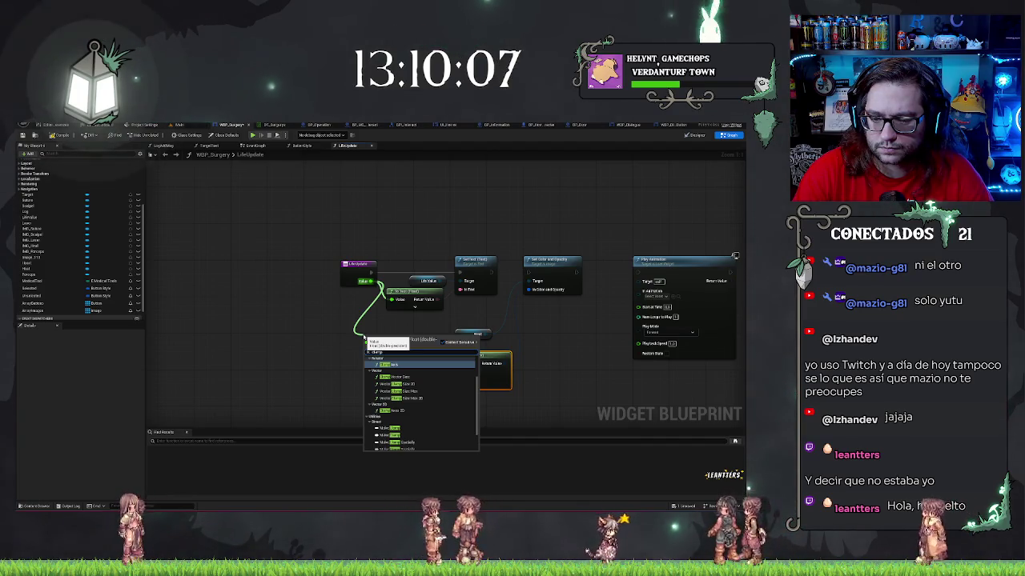
{"action": "type", "text": " f"}
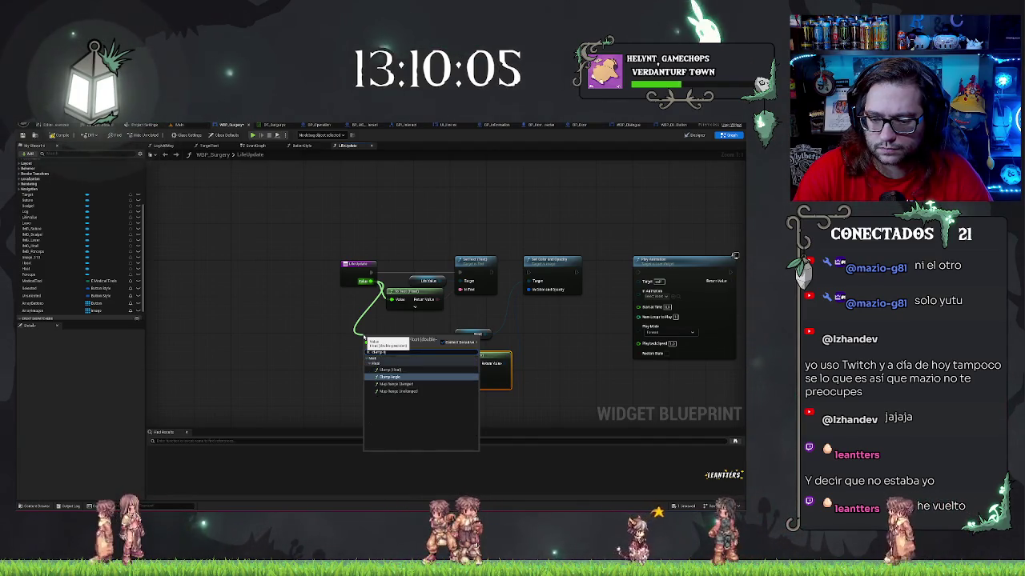
{"action": "left_click", "coordinate": [390, 370]}
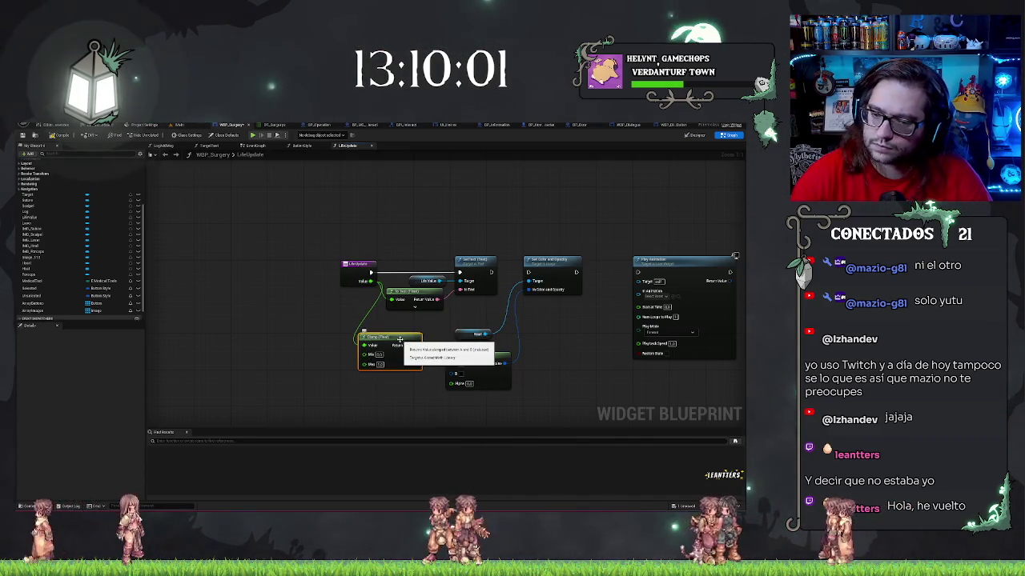
{"action": "left_click_drag", "start_coordinate": [400, 339], "coordinate": [373, 340]}
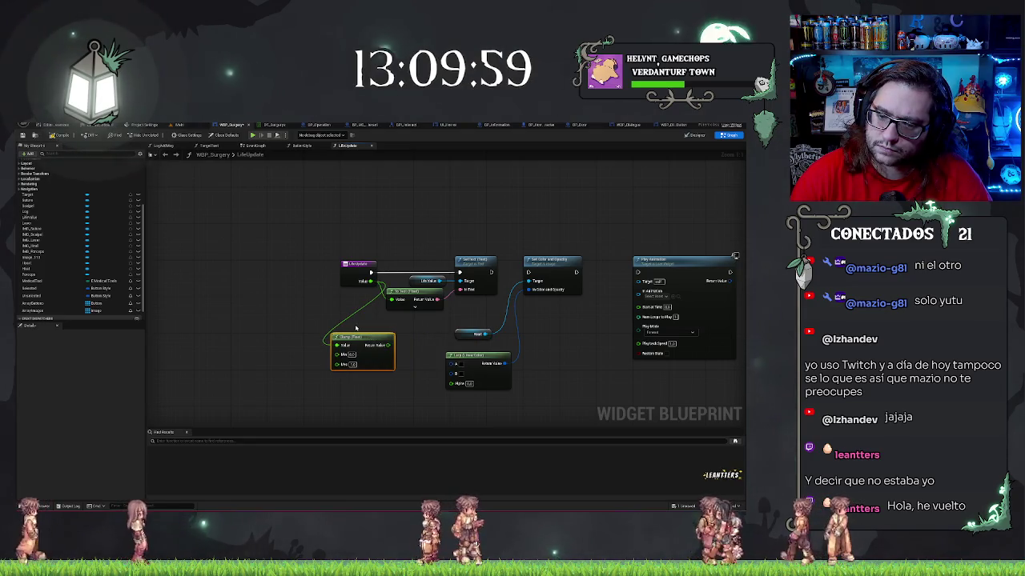
{"action": "key", "text": "Delete"}
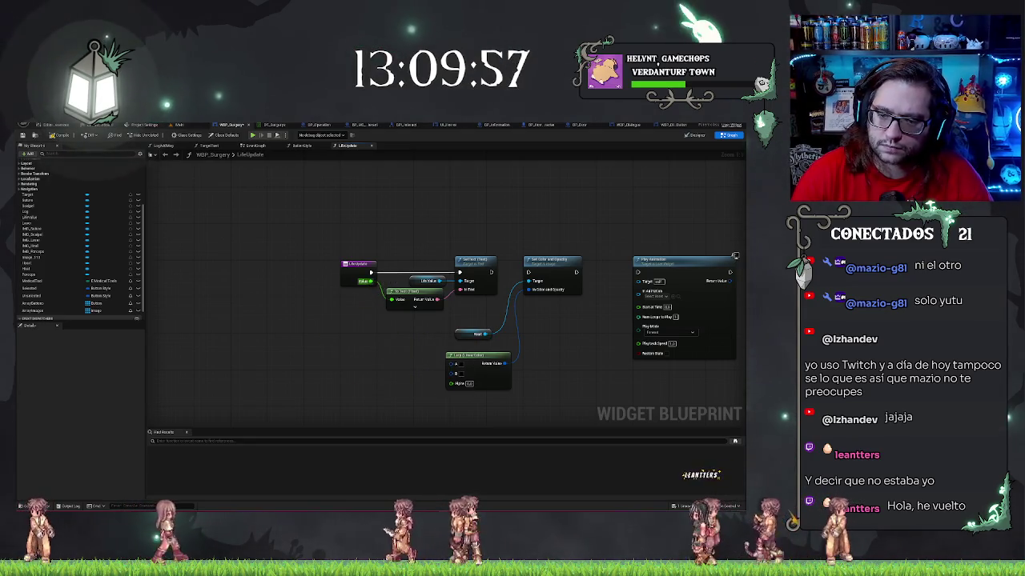
{"action": "left_click_drag", "start_coordinate": [369, 281], "coordinate": [353, 339]}
{"action": "type", "text": "max"}
{"action": "type", "text": "p"}
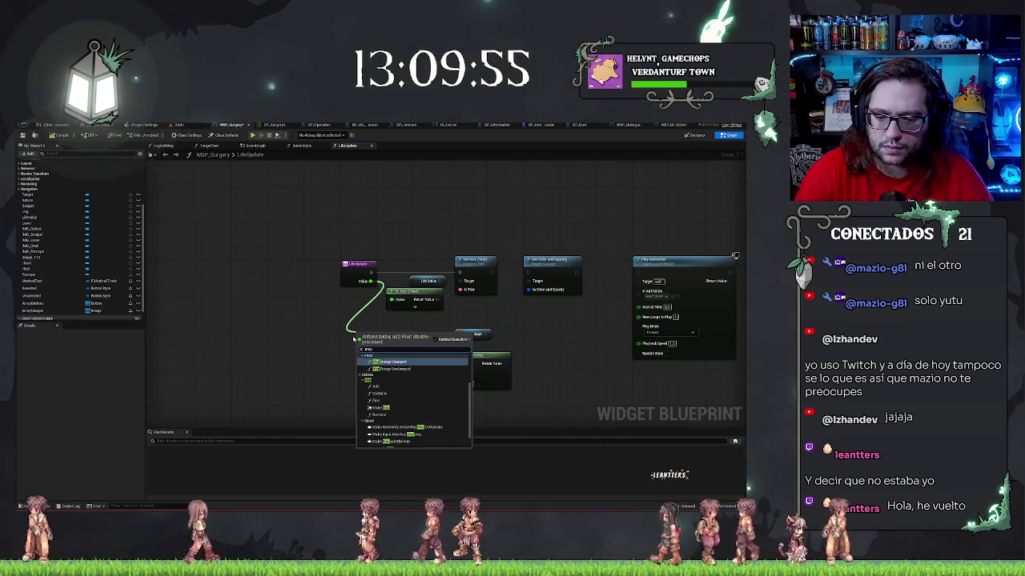
{"action": "key", "text": "Return"}
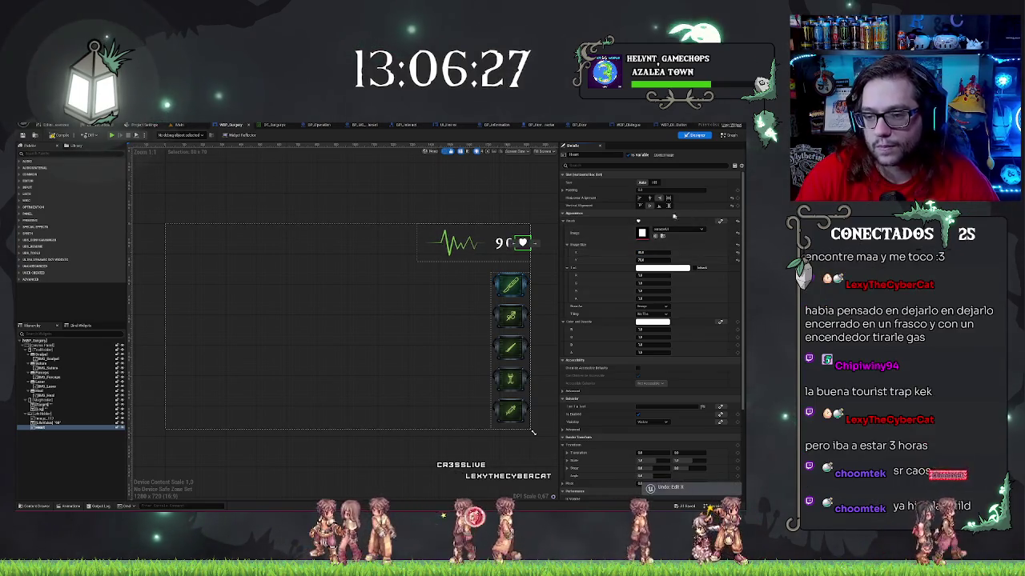
Undo the last image size change and set the heartbeat line image width to 180.
{"action": "key", "text": "ctrl+z"}
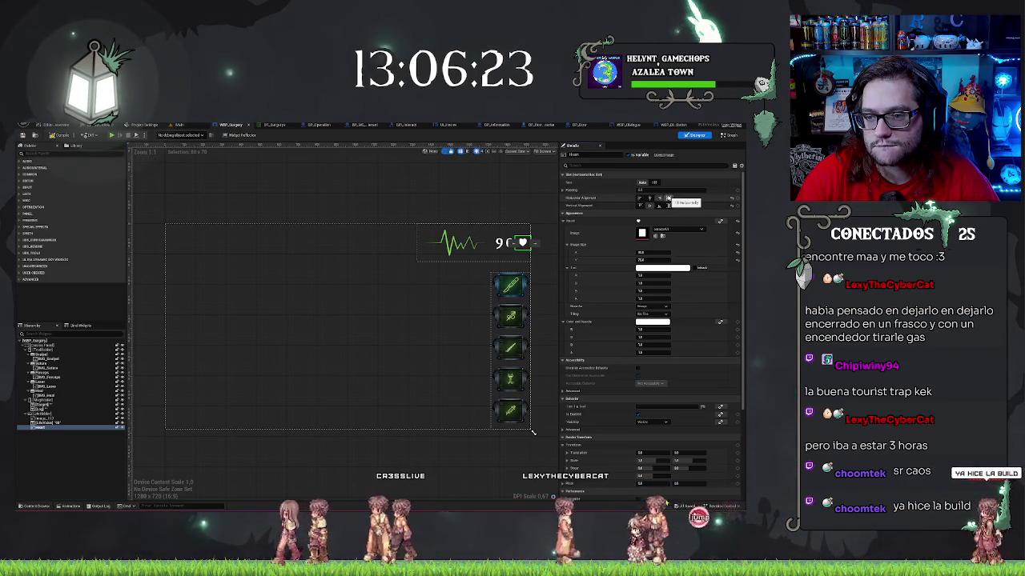
{"action": "left_click", "coordinate": [44, 414]}
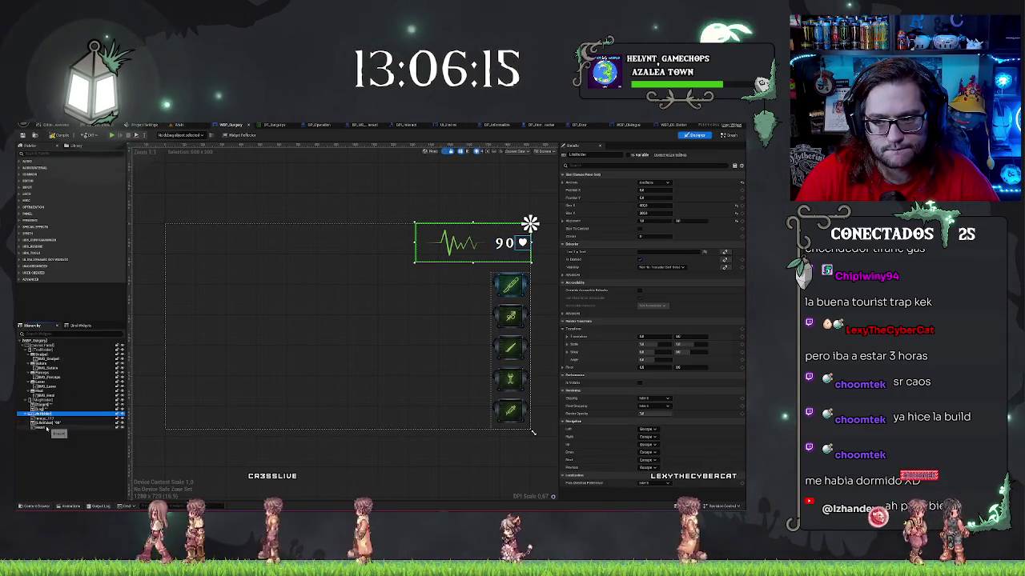
{"action": "left_click", "coordinate": [50, 419]}
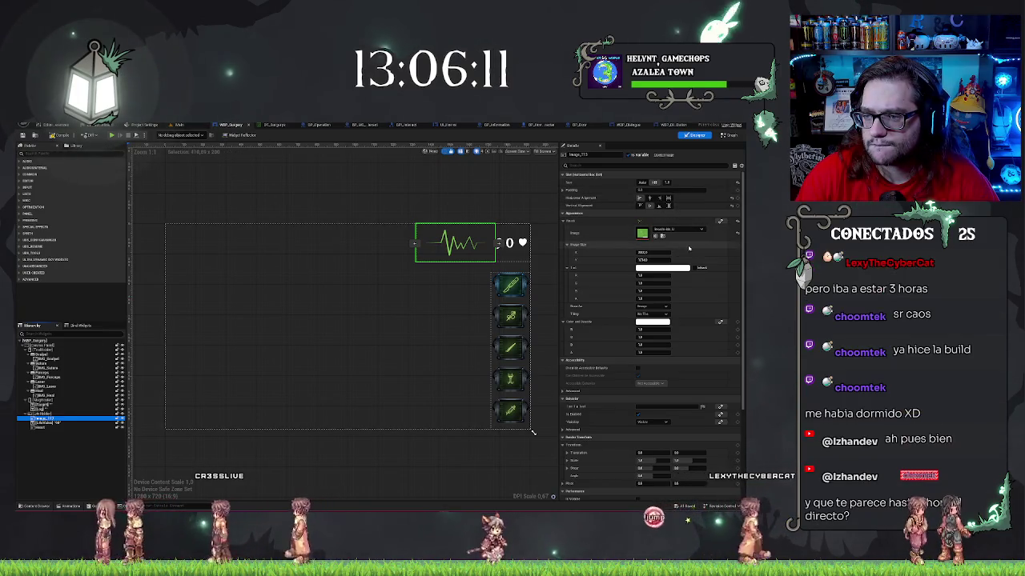
{"action": "left_click", "coordinate": [665, 253]}
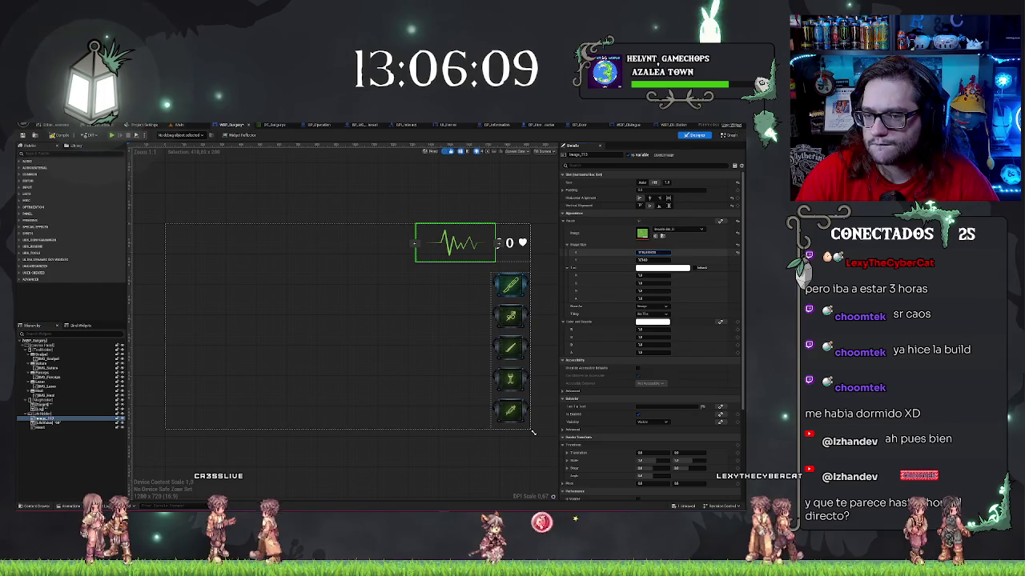
{"action": "type", "text": "180"}
{"action": "key", "text": "Return"}
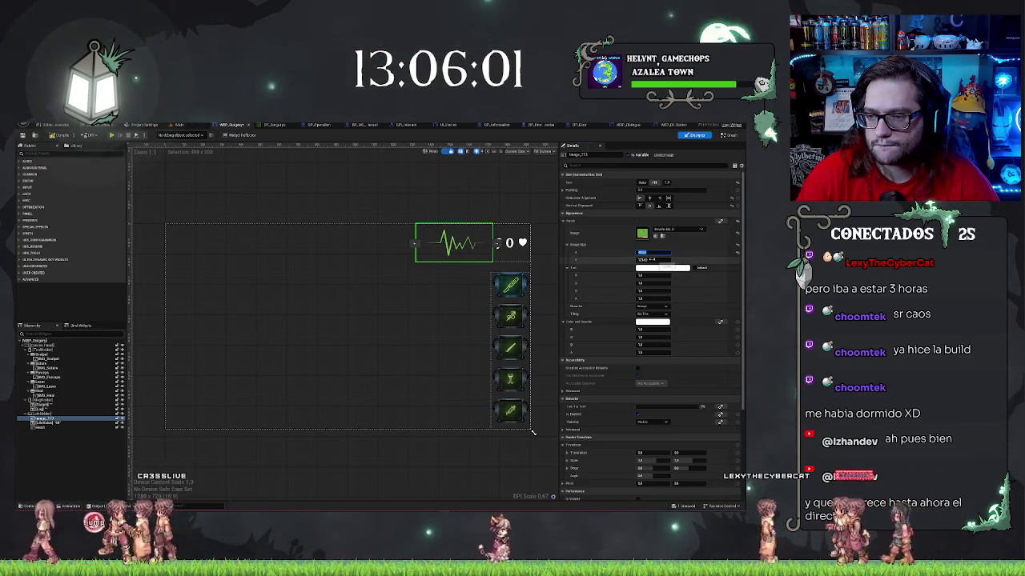
{"action": "left_click", "coordinate": [661, 260]}
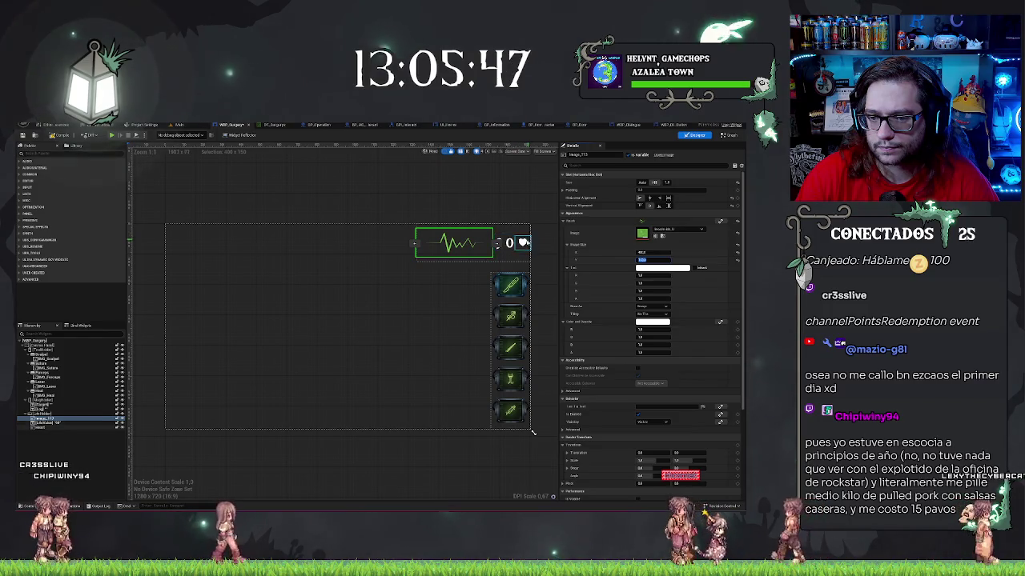
Set the heartbeat row container's width to 700, then select the 90 text.
{"action": "left_click", "coordinate": [509, 243]}
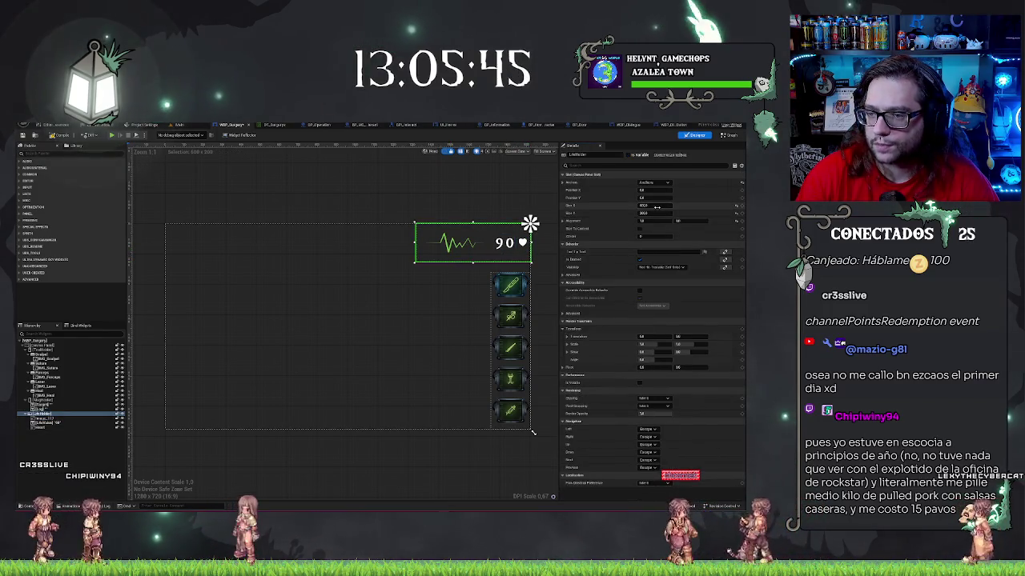
{"action": "left_click_drag", "start_coordinate": [656, 207], "coordinate": [666, 207]}
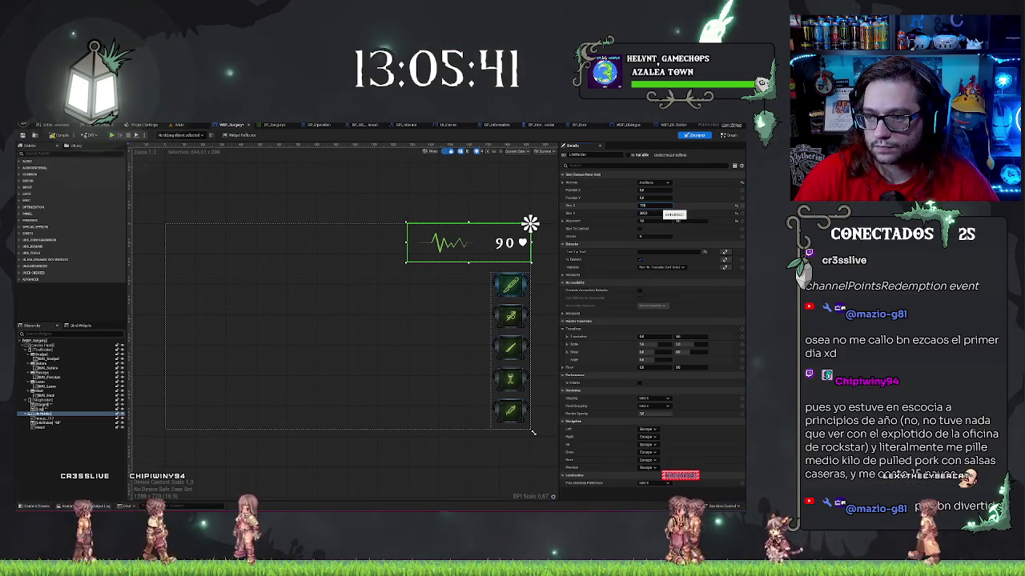
{"action": "key", "text": "Return"}
{"action": "left_click", "coordinate": [469, 238]}
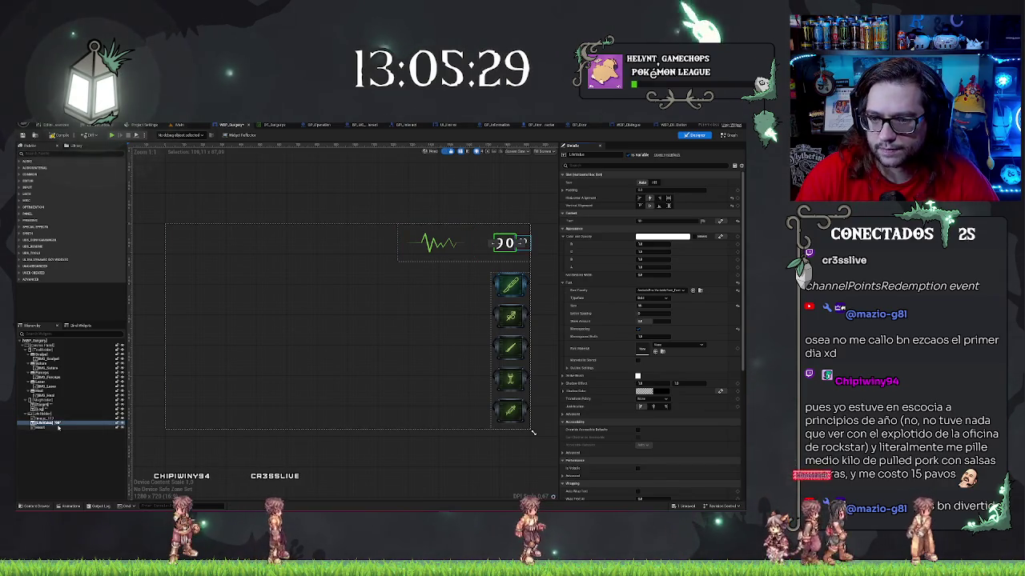
Revert the heart size change and try Fill and right alignment on the 90 text, then undo.
{"action": "left_click", "coordinate": [58, 428]}
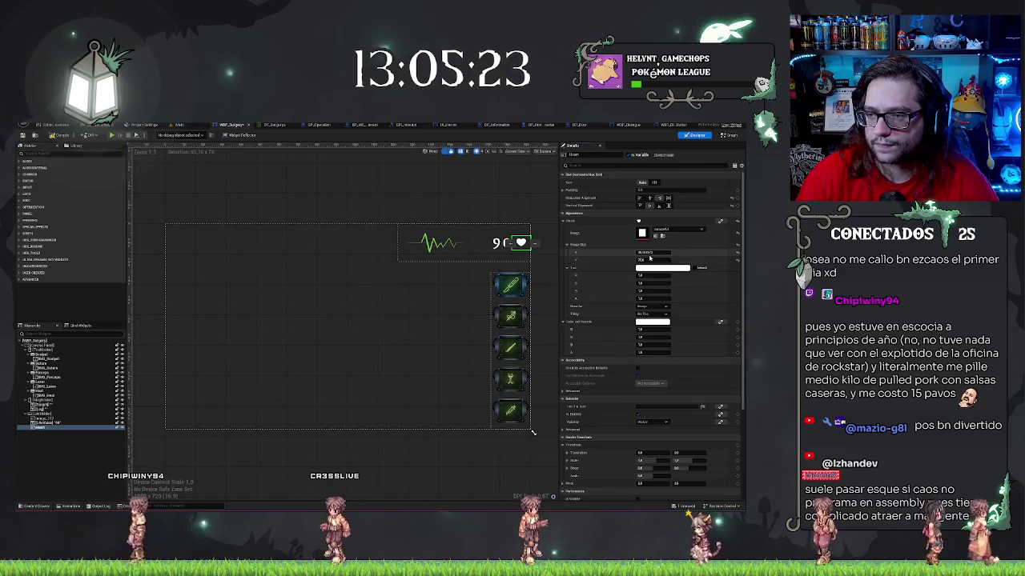
{"action": "key", "text": "ctrl+z"}
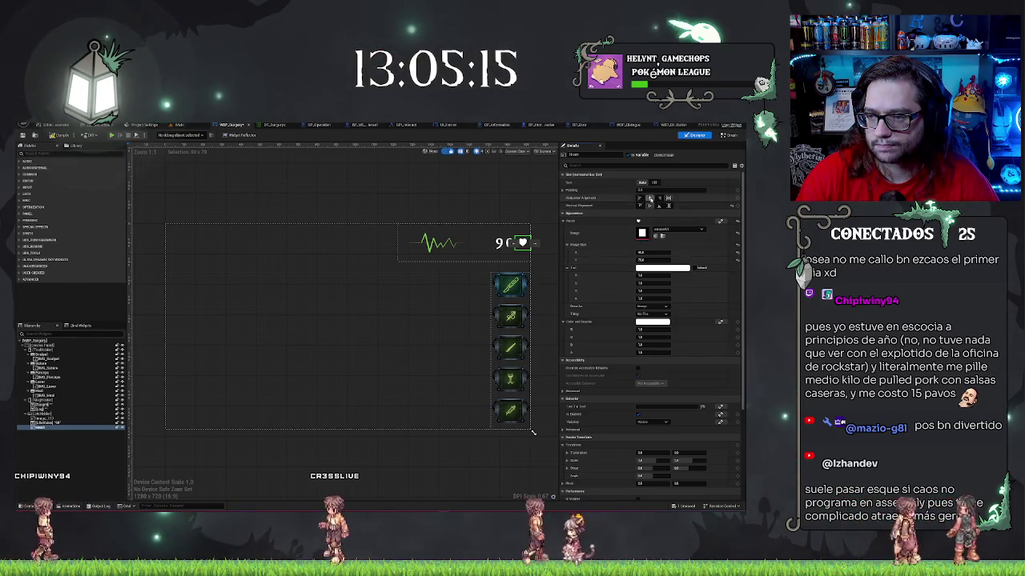
{"action": "key", "text": "ctrl+z"}
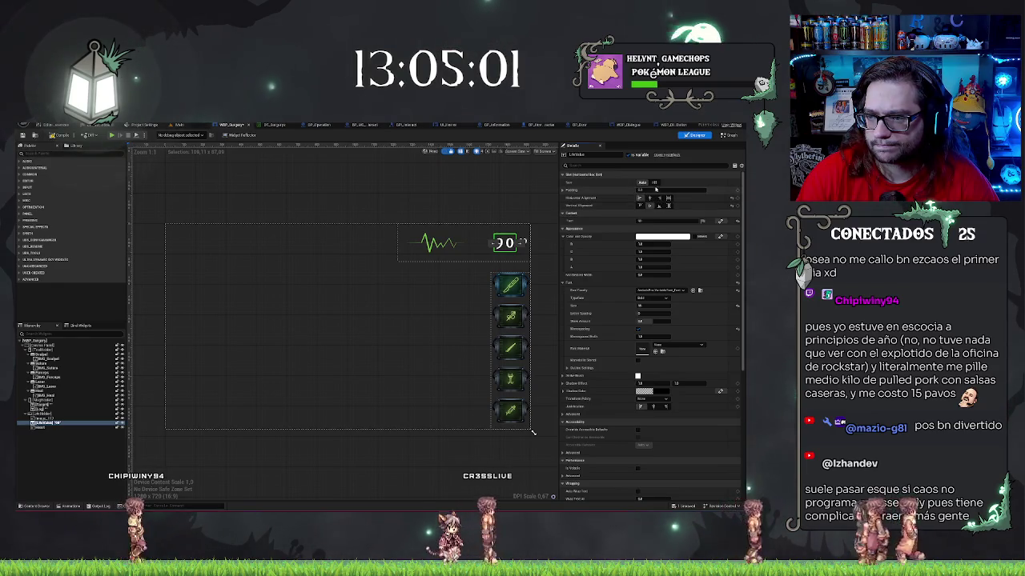
{"action": "left_click", "coordinate": [653, 182]}
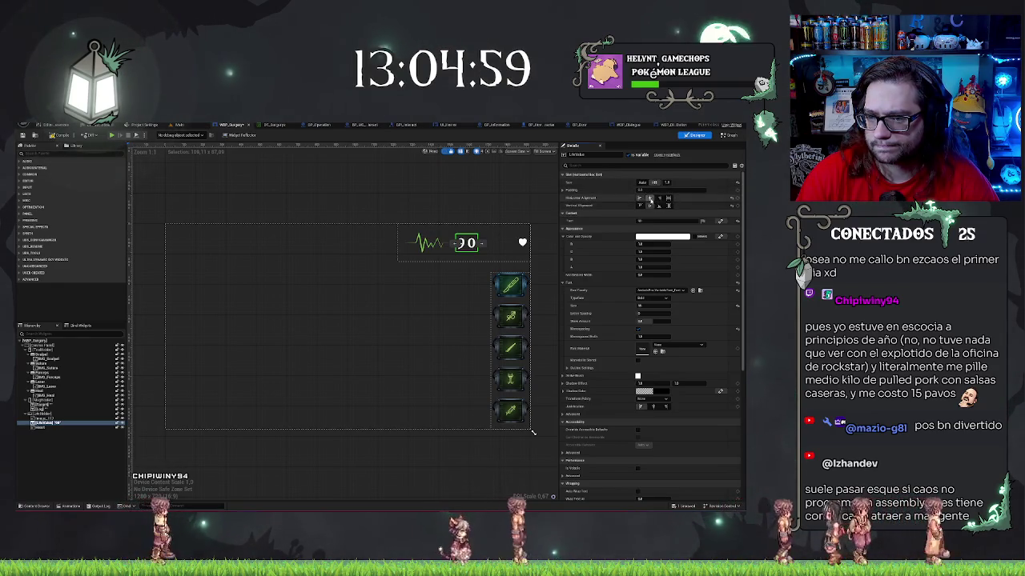
{"action": "left_click", "coordinate": [650, 198]}
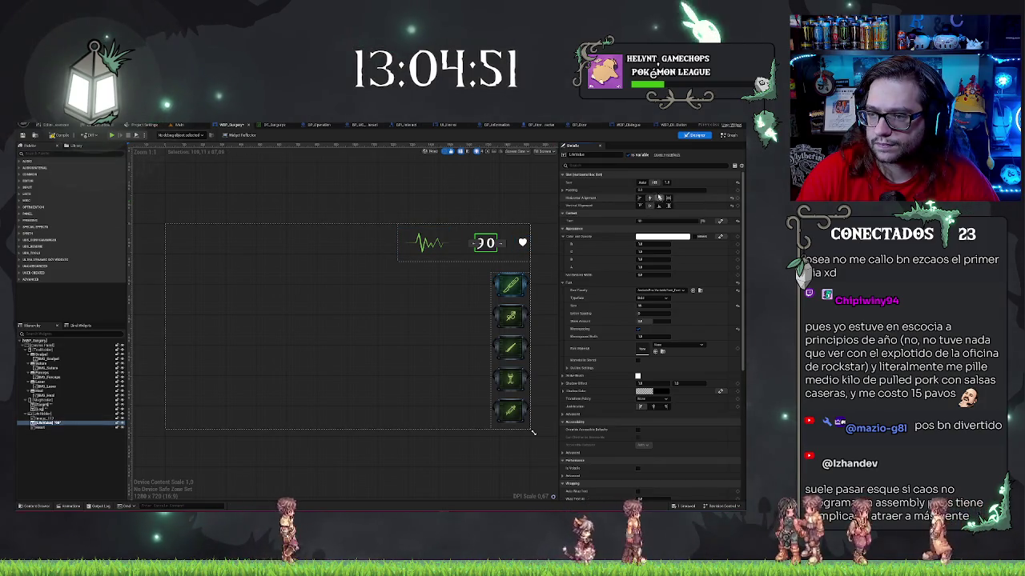
{"action": "left_click", "coordinate": [658, 197]}
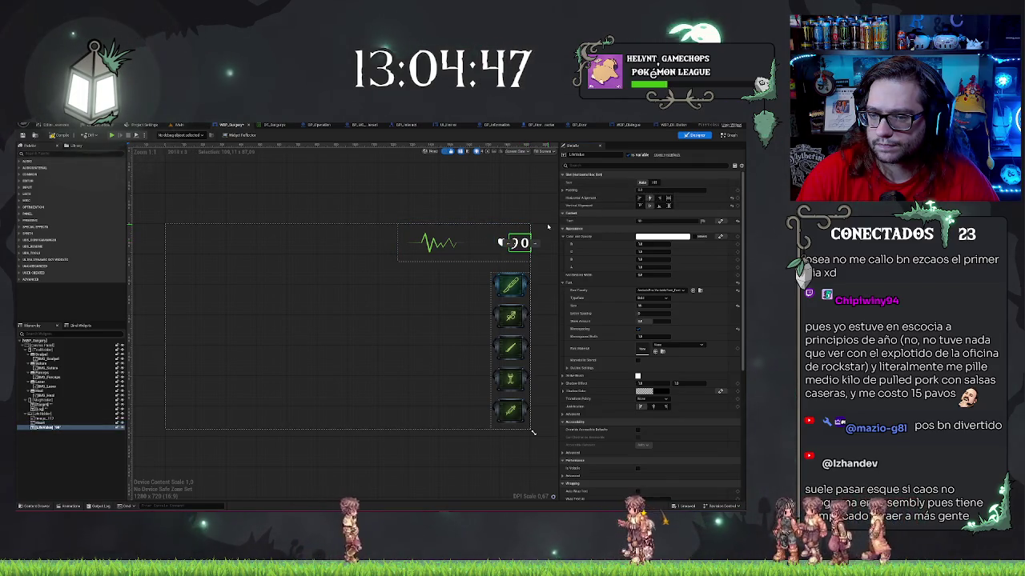
{"action": "key", "text": "ctrl+z"}
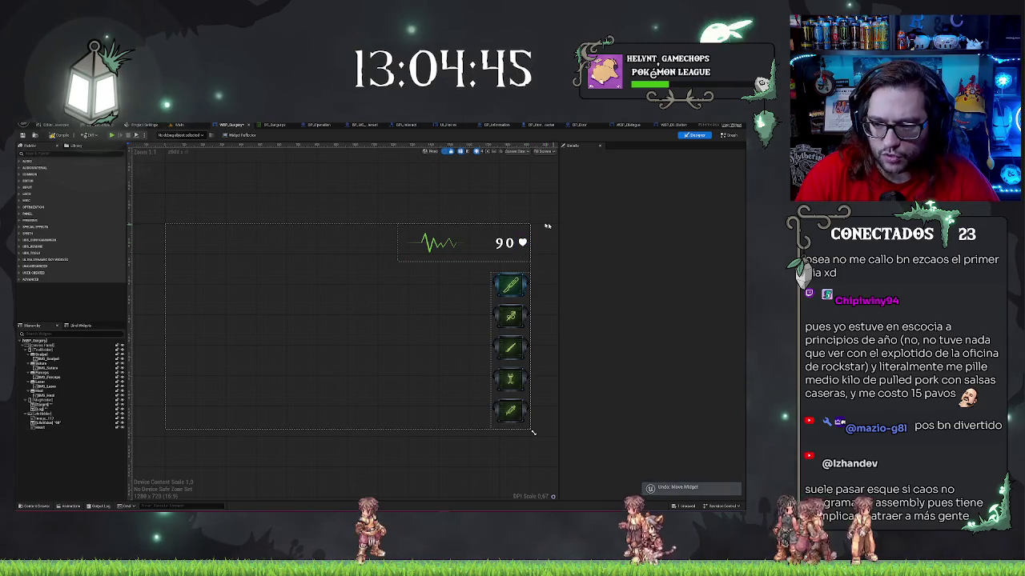
Give the 90 text a right padding of 100, then widen the heart image to 100.
{"action": "left_click", "coordinate": [436, 245]}
{"action": "left_click", "coordinate": [504, 242]}
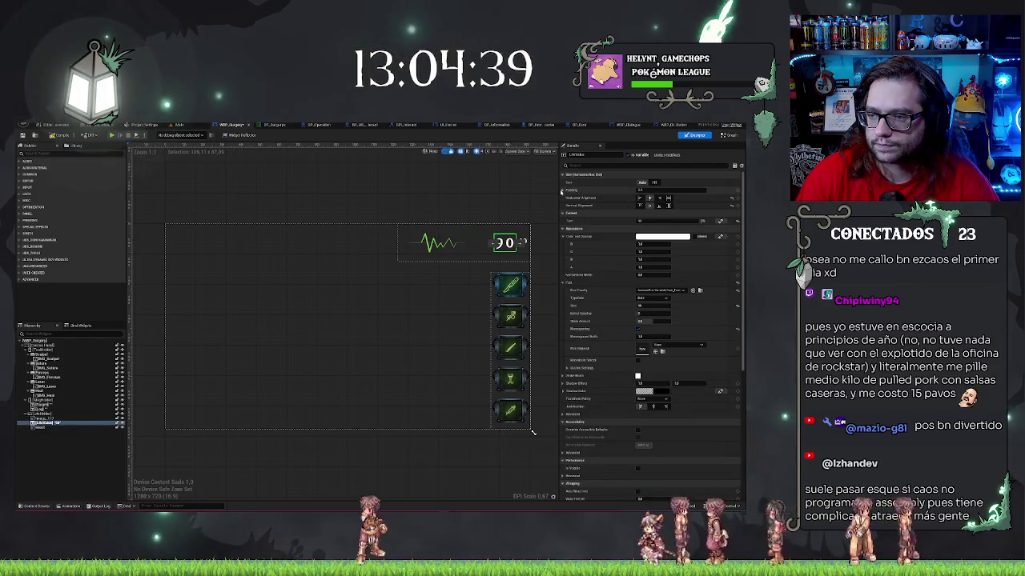
{"action": "left_click", "coordinate": [566, 189]}
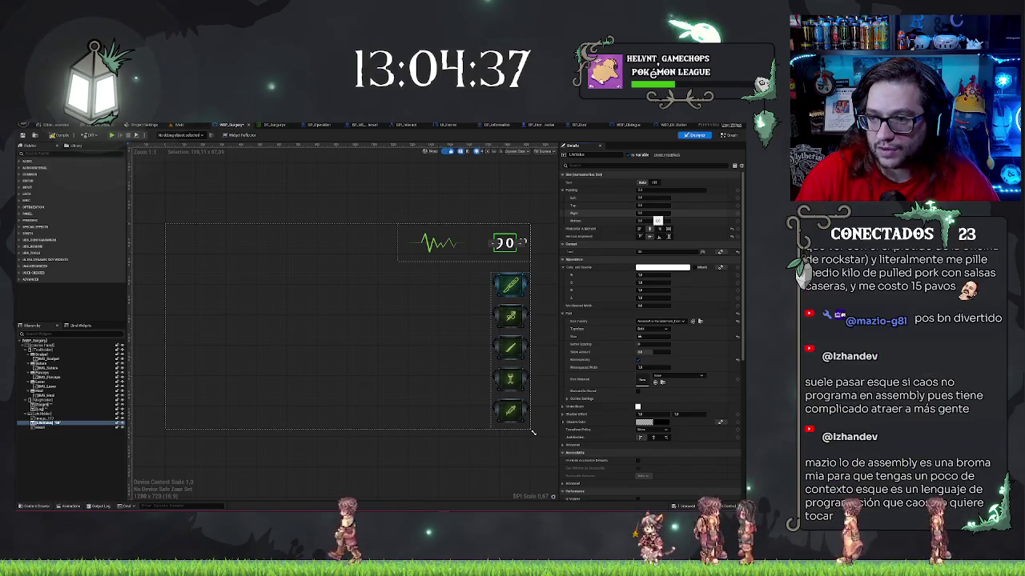
{"action": "type", "text": "100"}
{"action": "key", "text": "Return"}
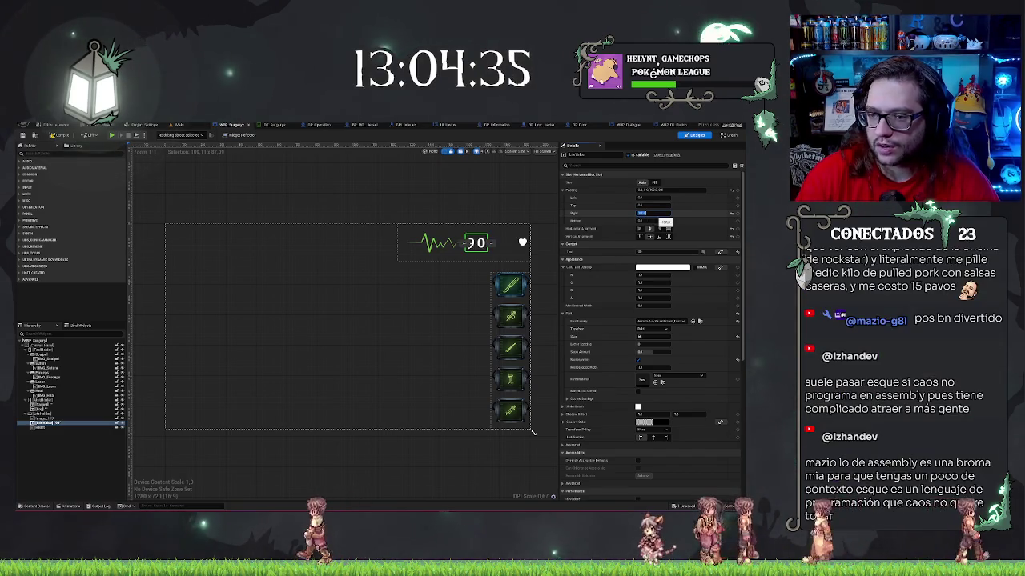
{"action": "left_click", "coordinate": [522, 243]}
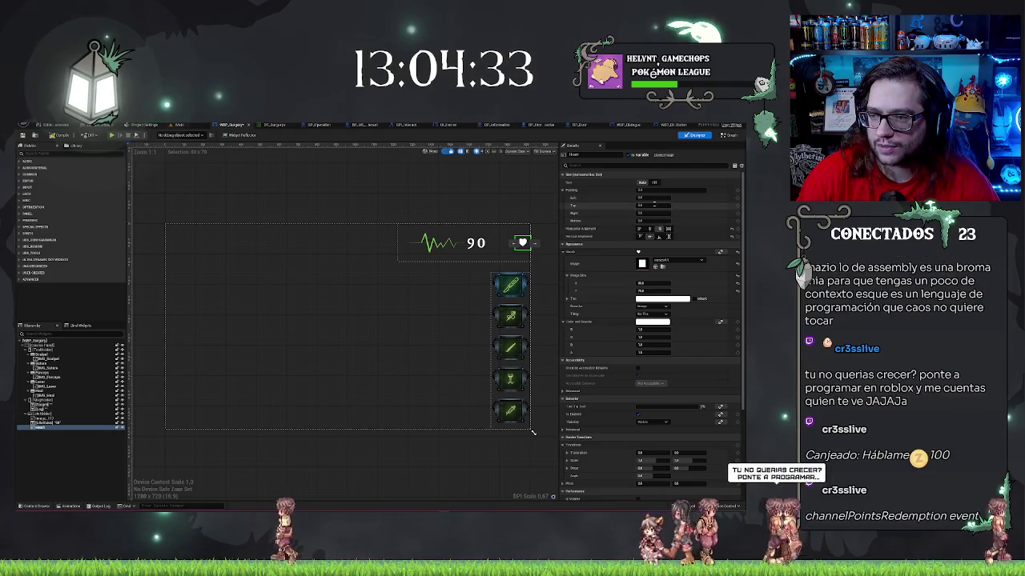
{"action": "left_click_drag", "start_coordinate": [644, 282], "coordinate": [649, 284]}
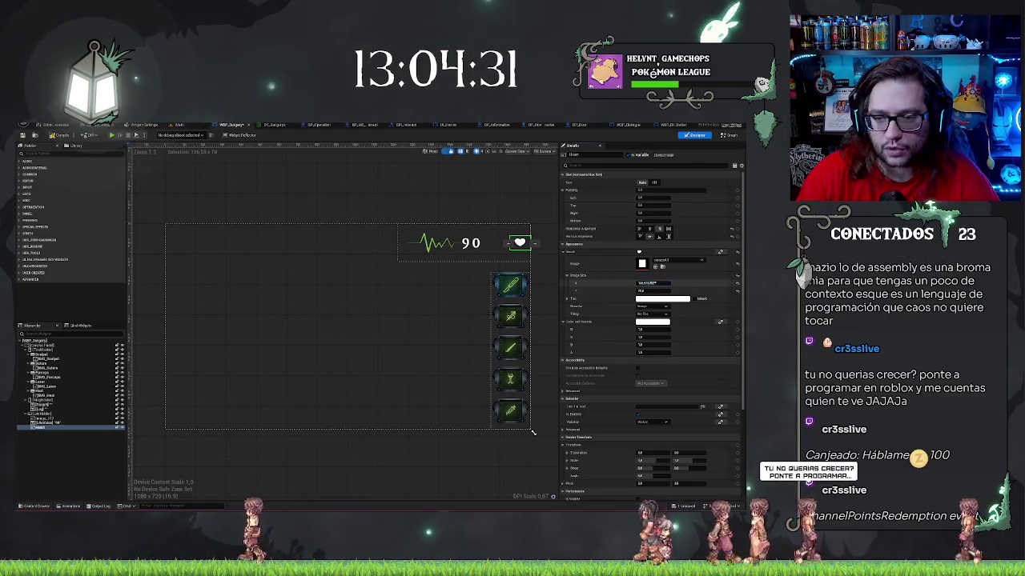
Undo the heart image's Image Size X change to restore its smaller size.
{"action": "key", "text": "ctrl+z"}
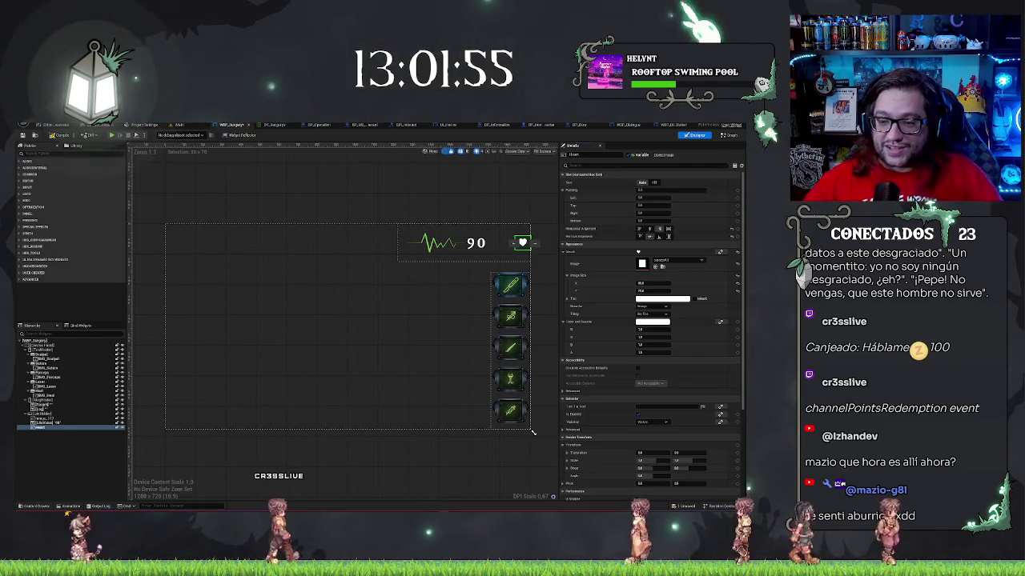
Give the 90 text a padding value of 50.
{"action": "left_click", "coordinate": [476, 243]}
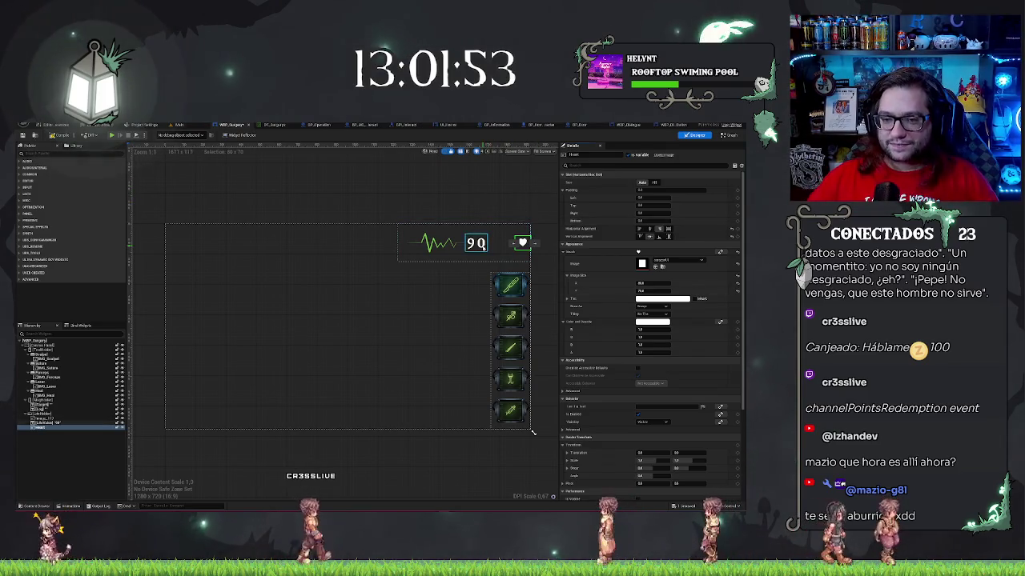
{"action": "left_click", "coordinate": [659, 215]}
{"action": "type", "text": "50"}
{"action": "key", "text": "Return"}
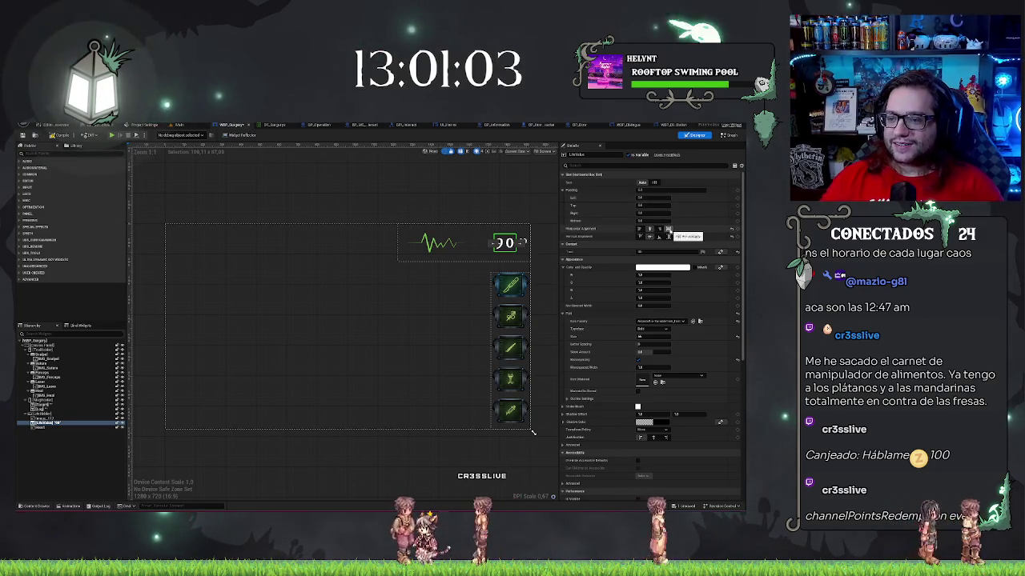
Set the heartbeat waveform image's slot size so it keeps its own size.
{"action": "scroll", "coordinate": [552, 216], "scroll_direction": "up", "scroll_amount": 2}
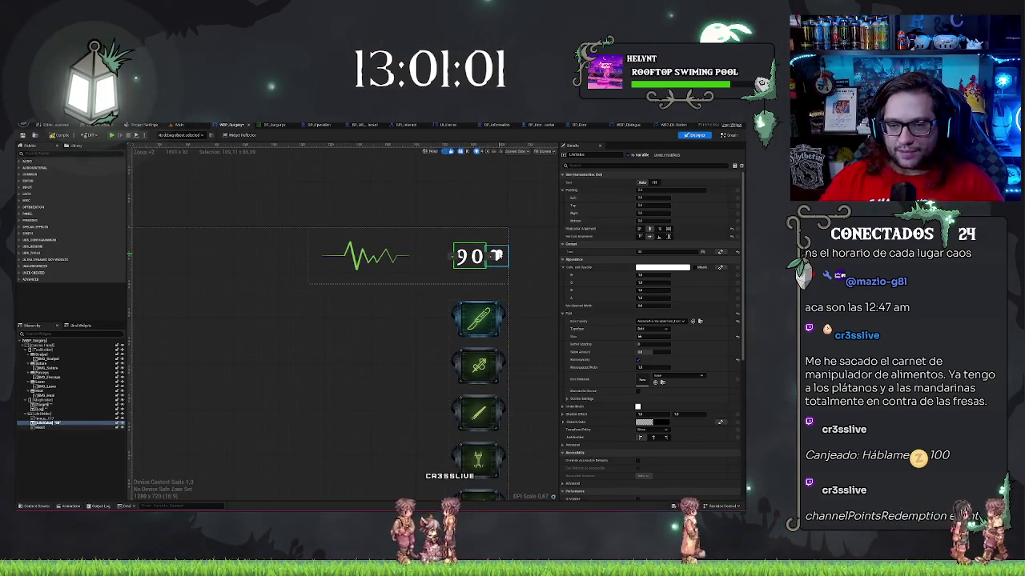
{"action": "left_click", "coordinate": [496, 253]}
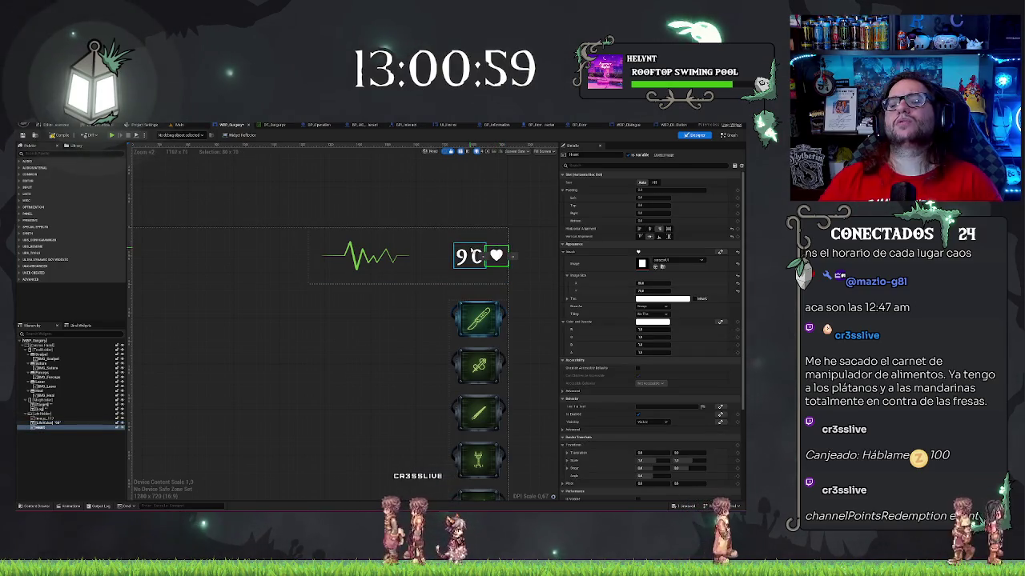
{"action": "left_click", "coordinate": [469, 256]}
{"action": "left_click", "coordinate": [44, 419]}
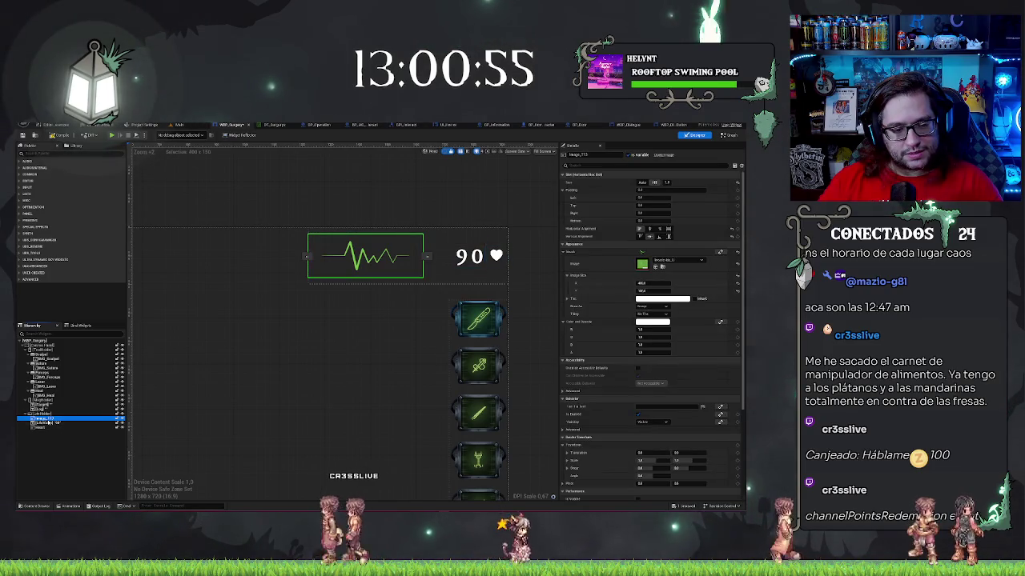
{"action": "left_click", "coordinate": [44, 414]}
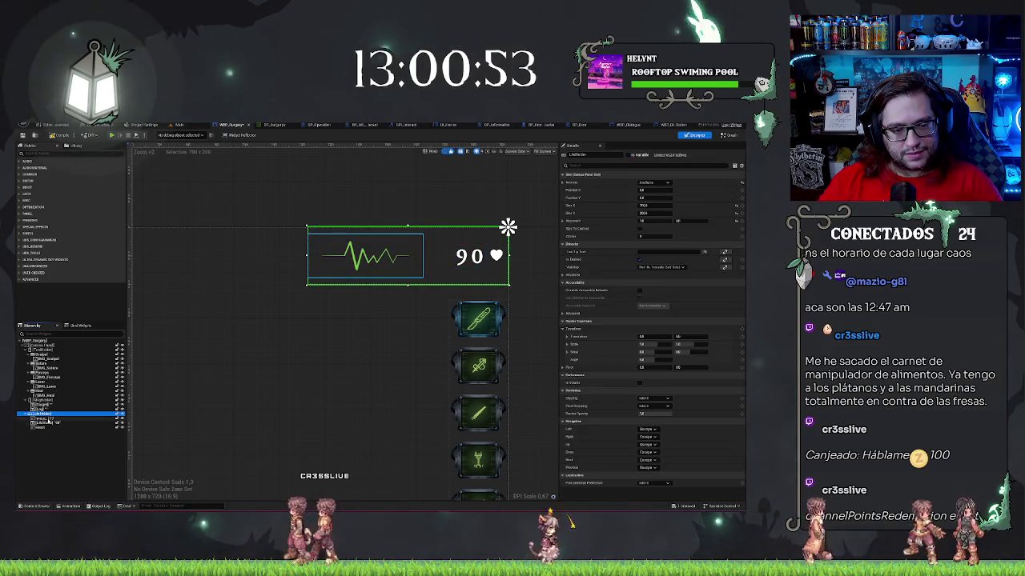
{"action": "left_click", "coordinate": [48, 423]}
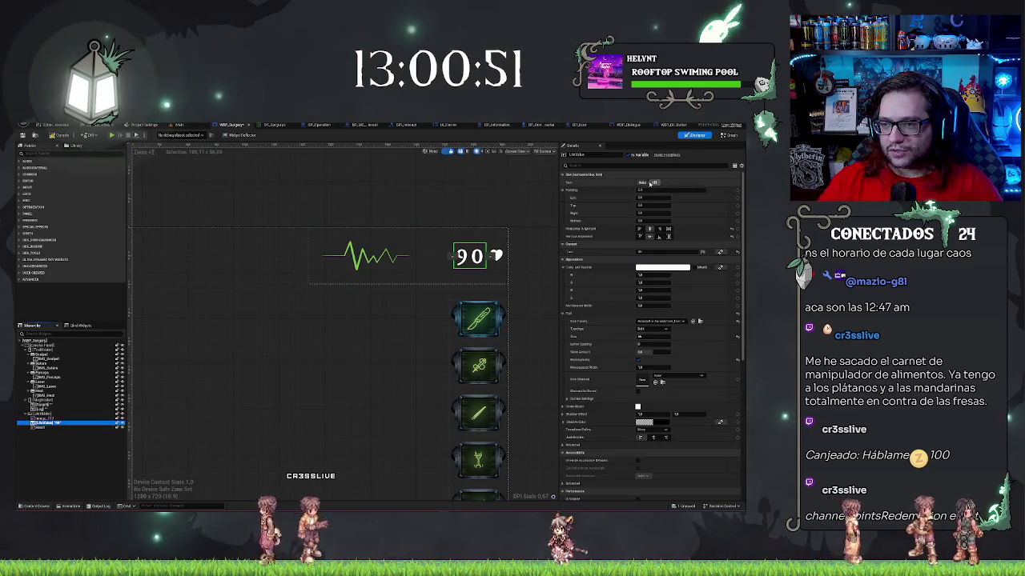
{"action": "left_click", "coordinate": [56, 418]}
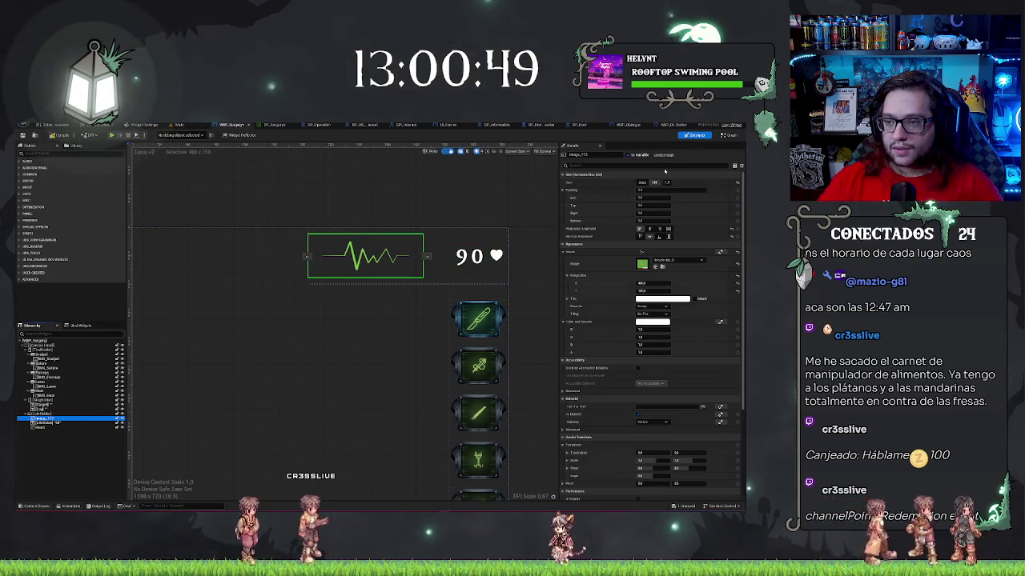
{"action": "left_click", "coordinate": [643, 182]}
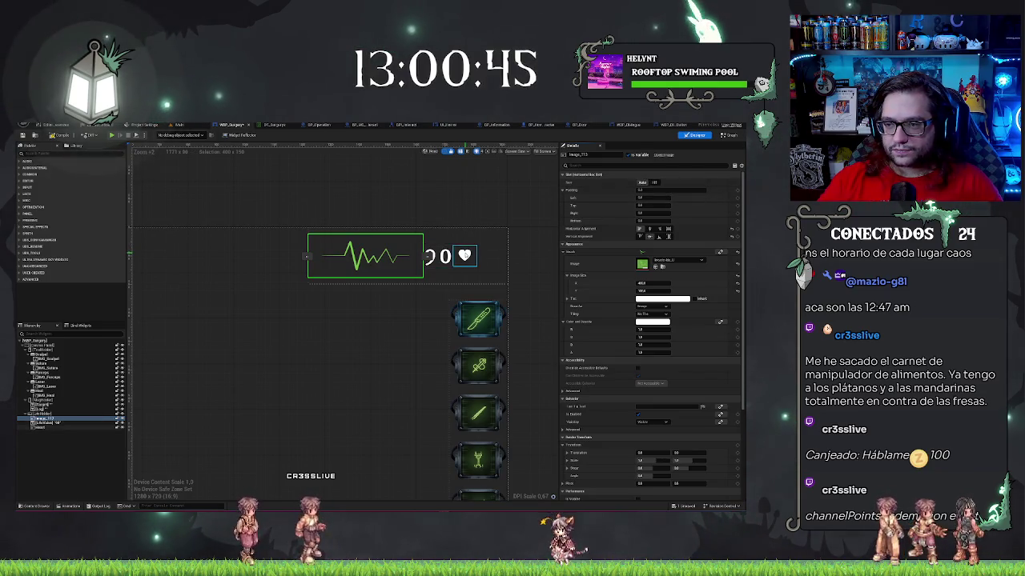
Make the 90 text, not the heart, fill its slot, then check each row element.
{"action": "left_click", "coordinate": [489, 247]}
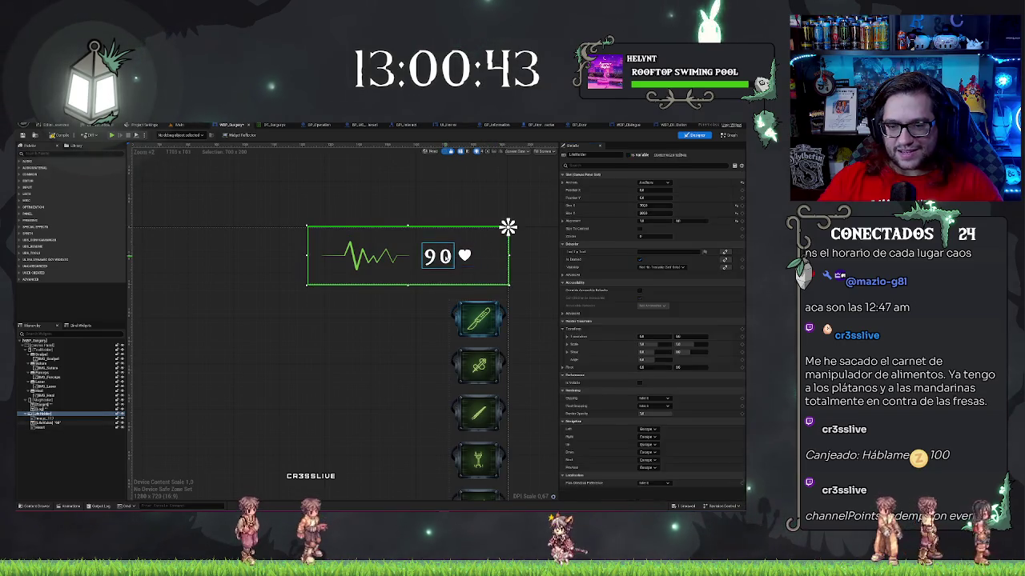
{"action": "left_click", "coordinate": [465, 255]}
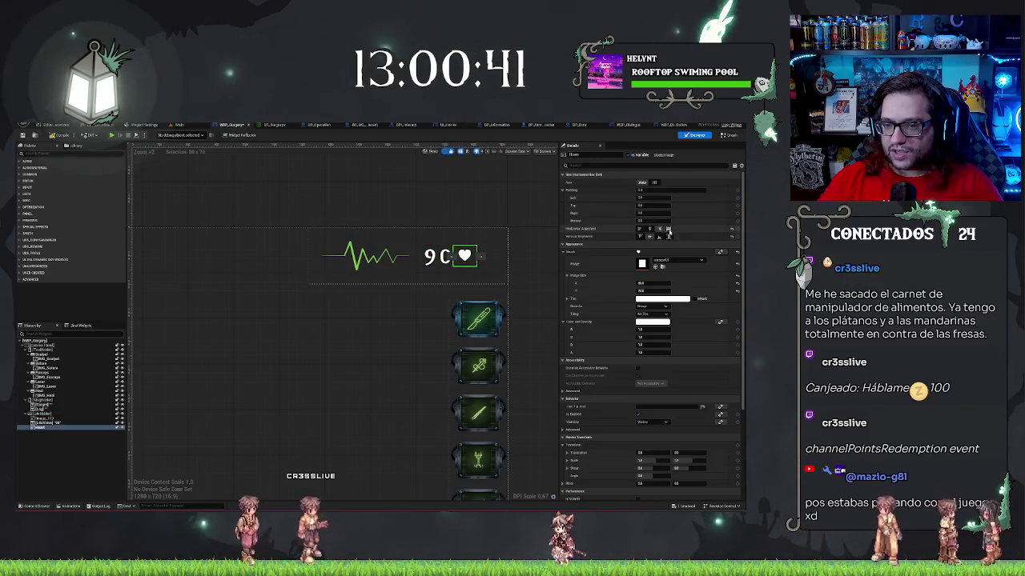
{"action": "left_click", "coordinate": [655, 182]}
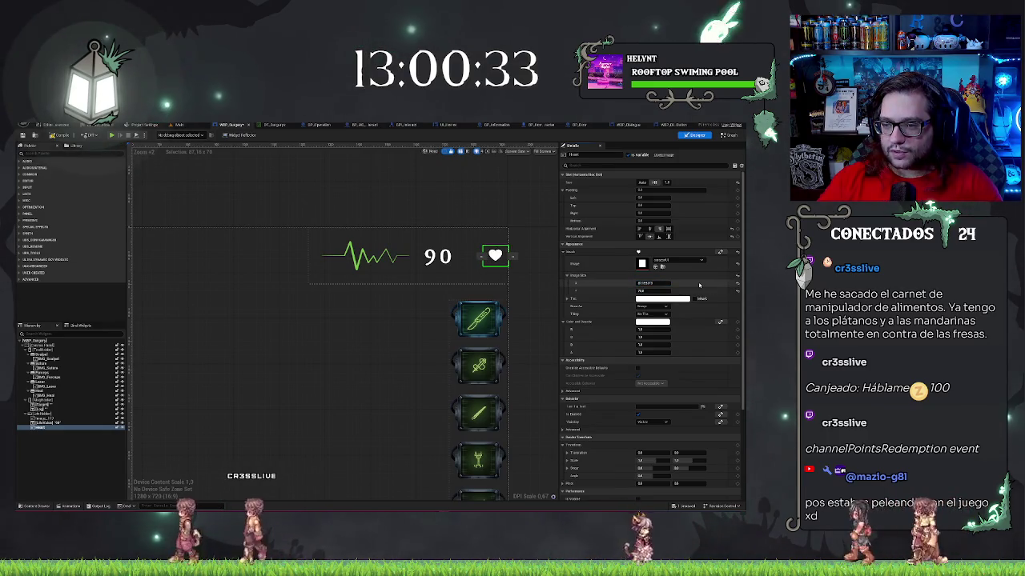
{"action": "key", "text": "ctrl+z"}
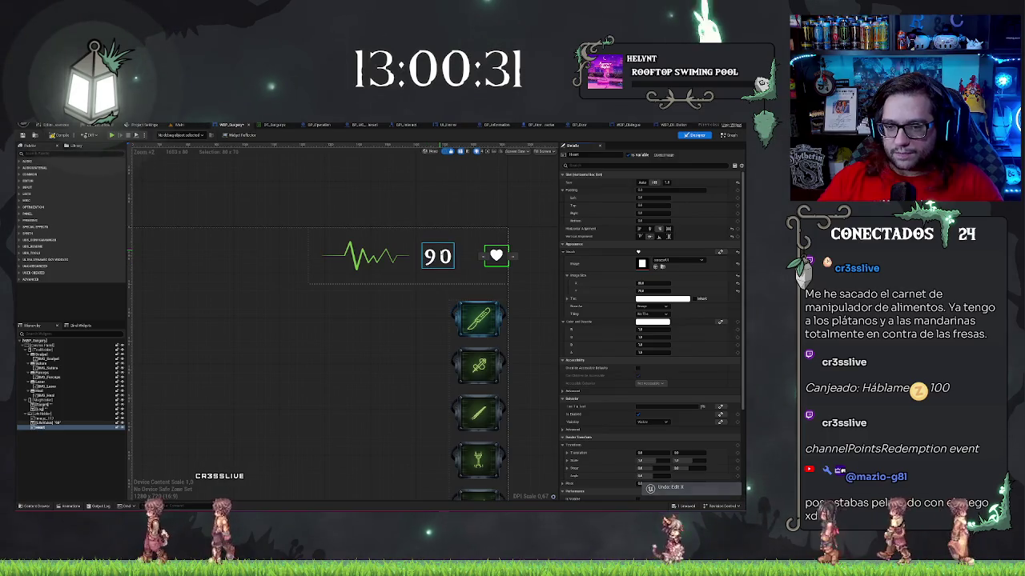
{"action": "left_click", "coordinate": [438, 256]}
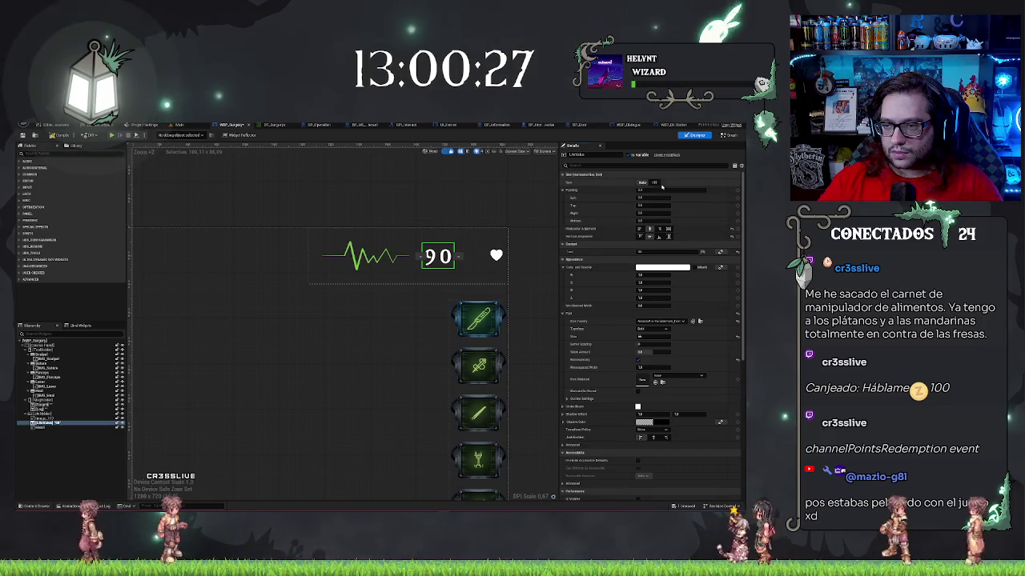
{"action": "left_click", "coordinate": [654, 183]}
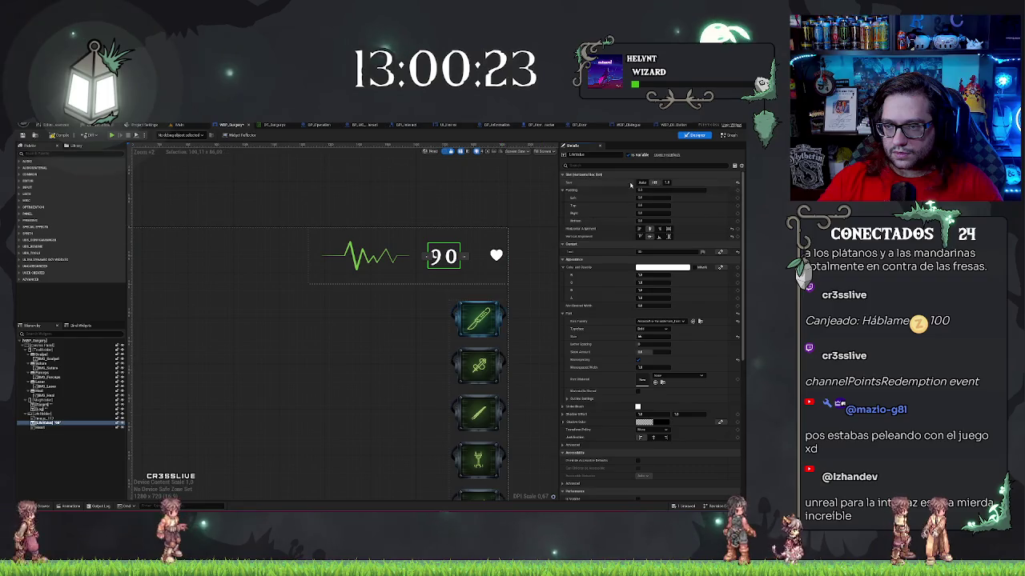
{"action": "left_click", "coordinate": [496, 254]}
{"action": "left_click", "coordinate": [368, 257]}
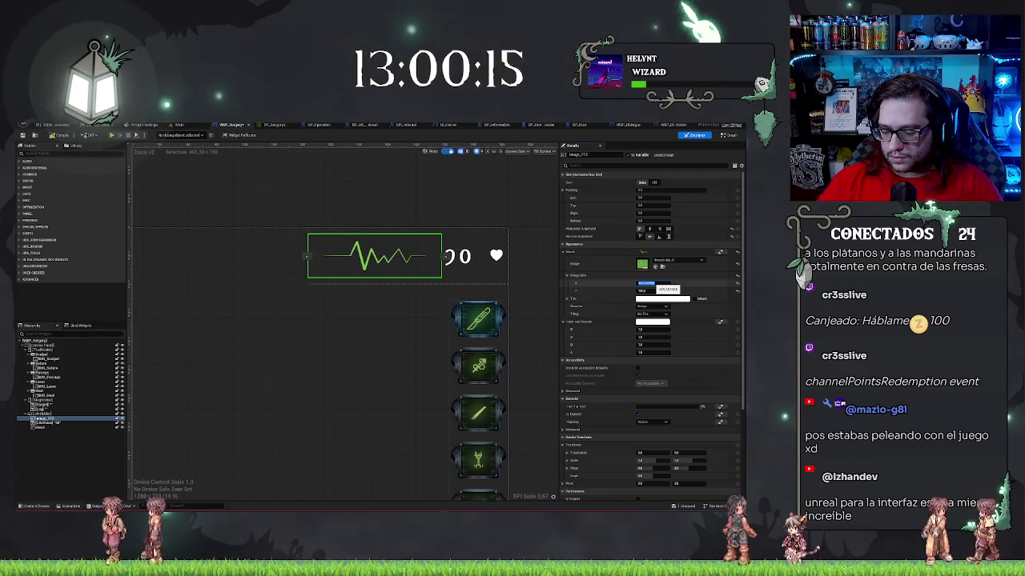
{"action": "left_click", "coordinate": [456, 256]}
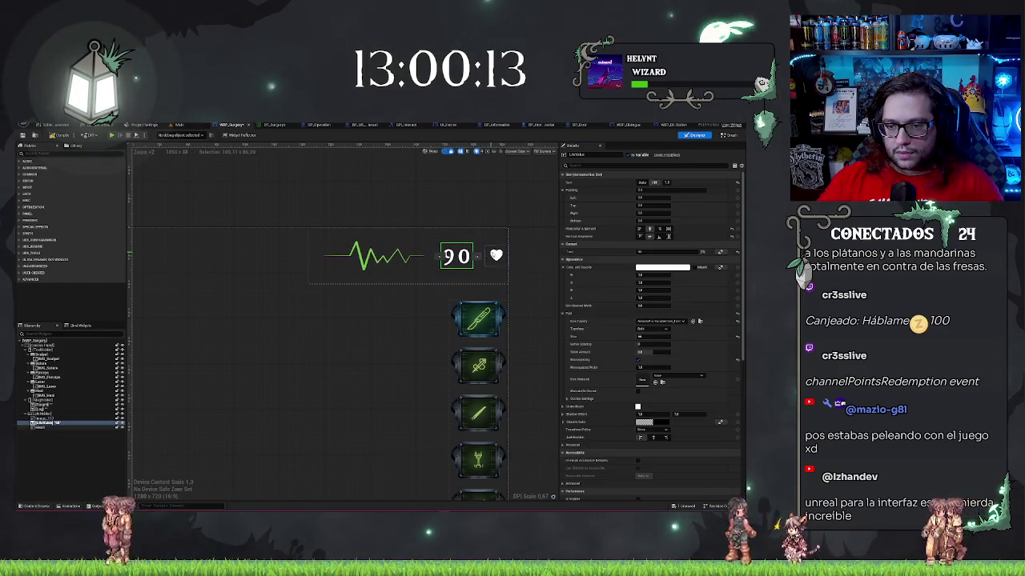
{"action": "left_click", "coordinate": [497, 256]}
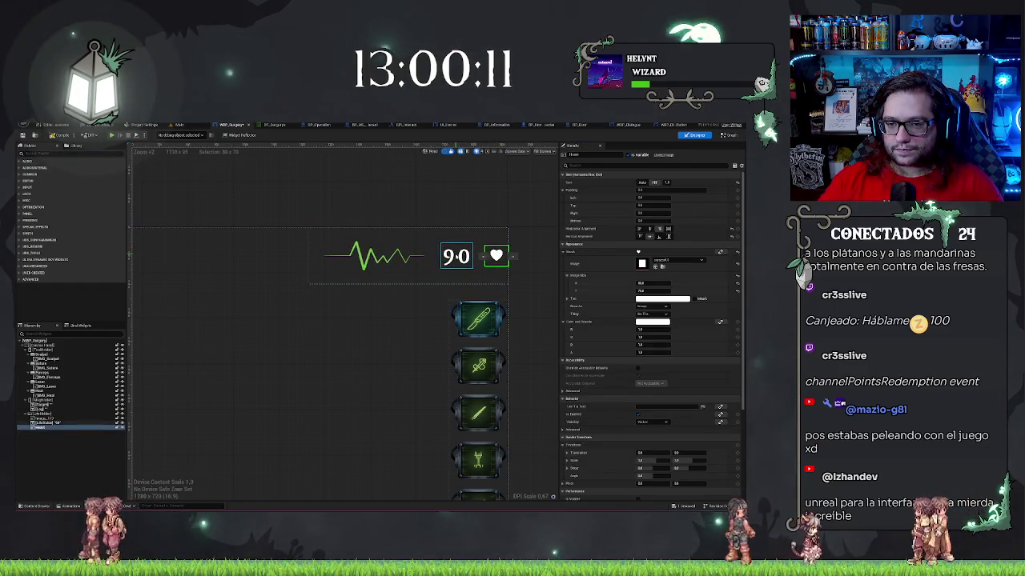
{"action": "left_click", "coordinate": [456, 256]}
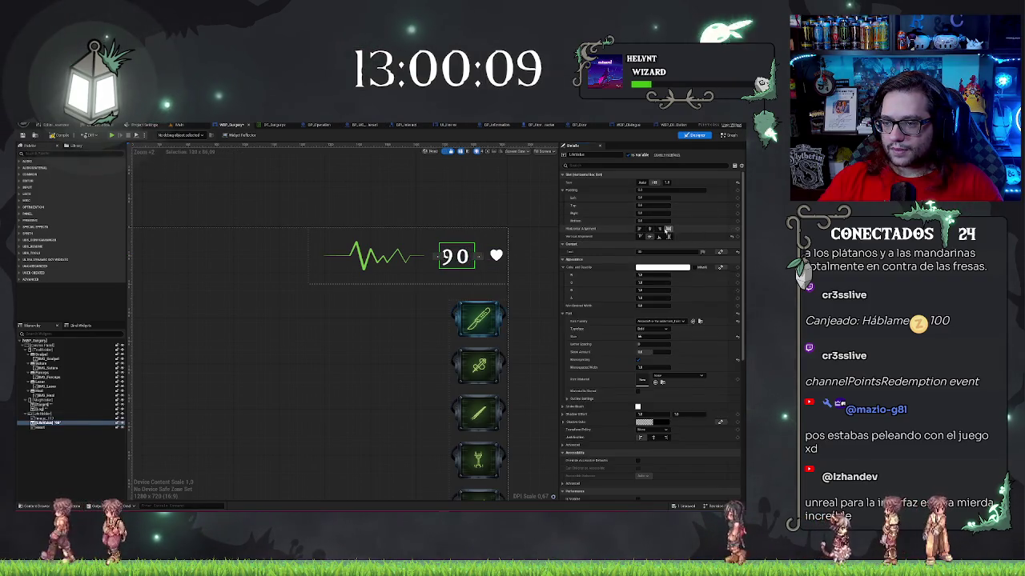
{"action": "left_click", "coordinate": [497, 255]}
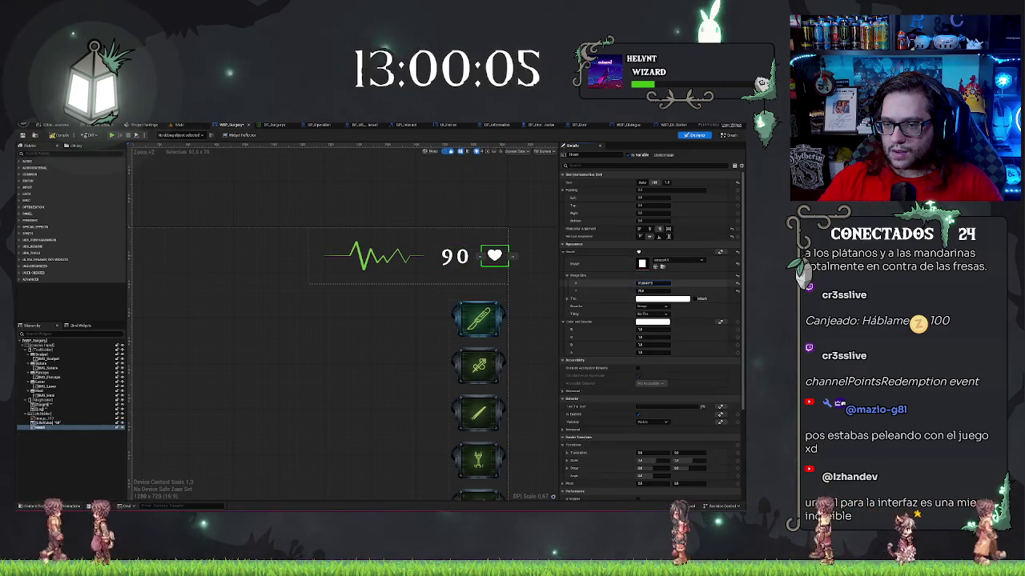
Undo the heart's width change, returning its Image Size X to 80.
{"action": "key", "text": "ctrl+z"}
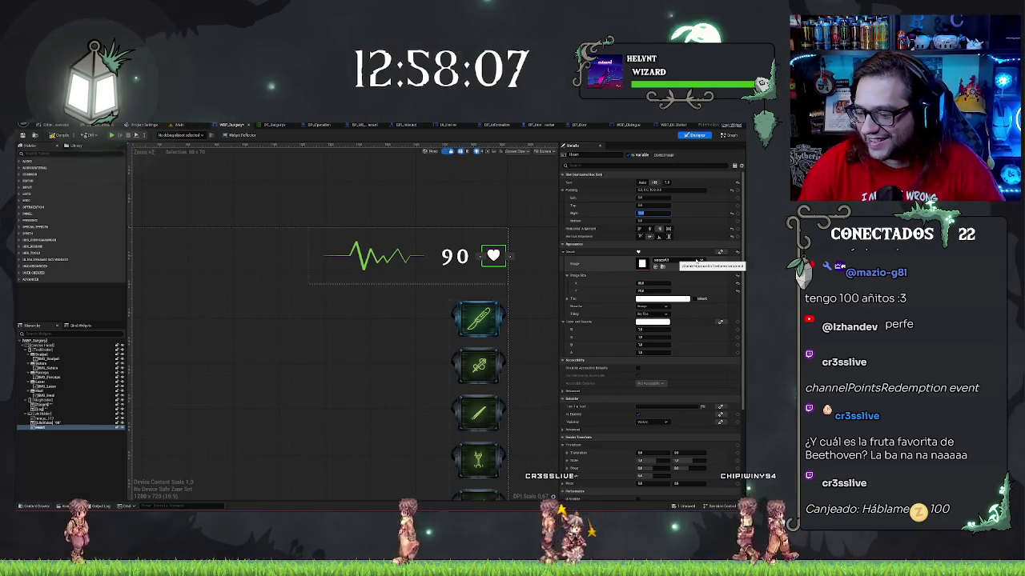
Give the heart right padding and set its Image Size X to a smaller value.
{"action": "key", "text": "Return"}
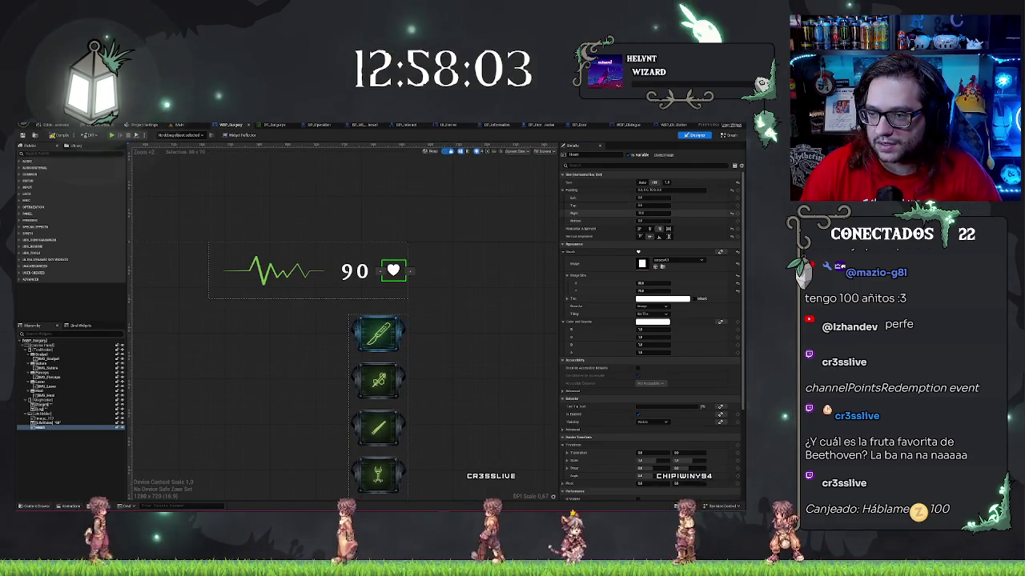
{"action": "left_click", "coordinate": [653, 213]}
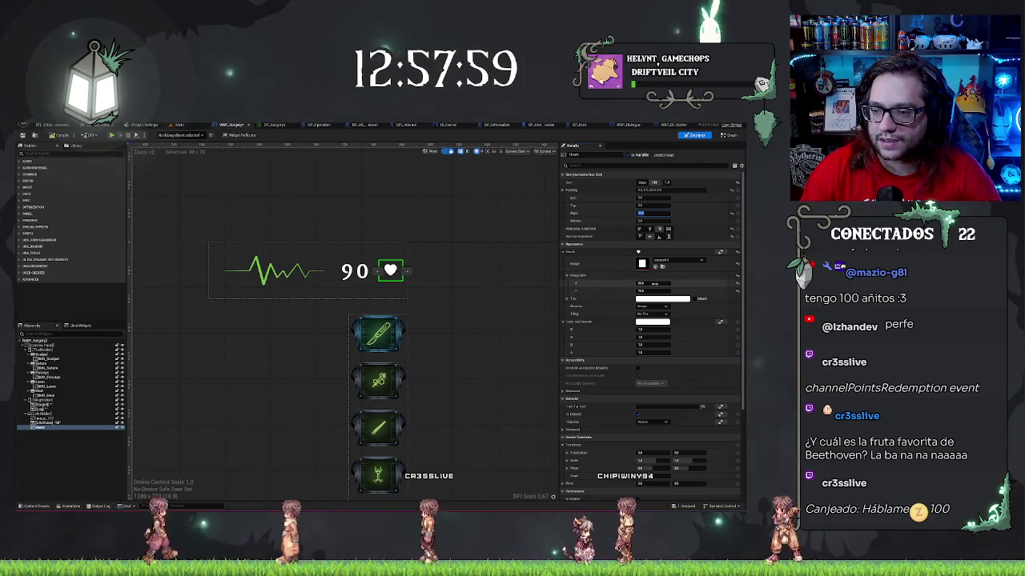
{"action": "mouse_move", "coordinate": [652, 282]}
{"action": "left_mouse_down"}
{"action": "mouse_move", "coordinate": [677, 283]}
{"action": "mouse_move", "coordinate": [664, 283]}
{"action": "left_mouse_up"}
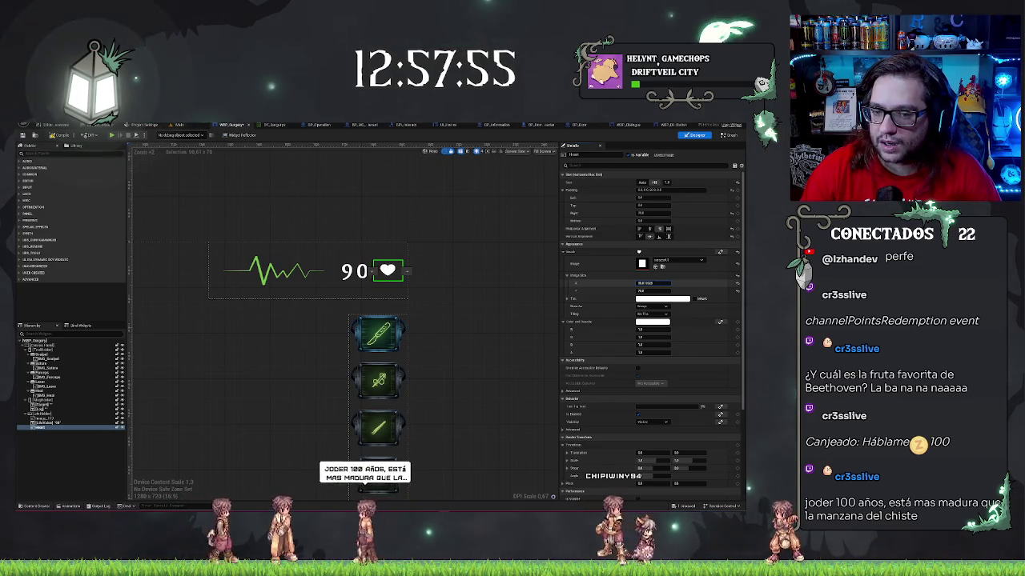
{"action": "left_click", "coordinate": [645, 282]}
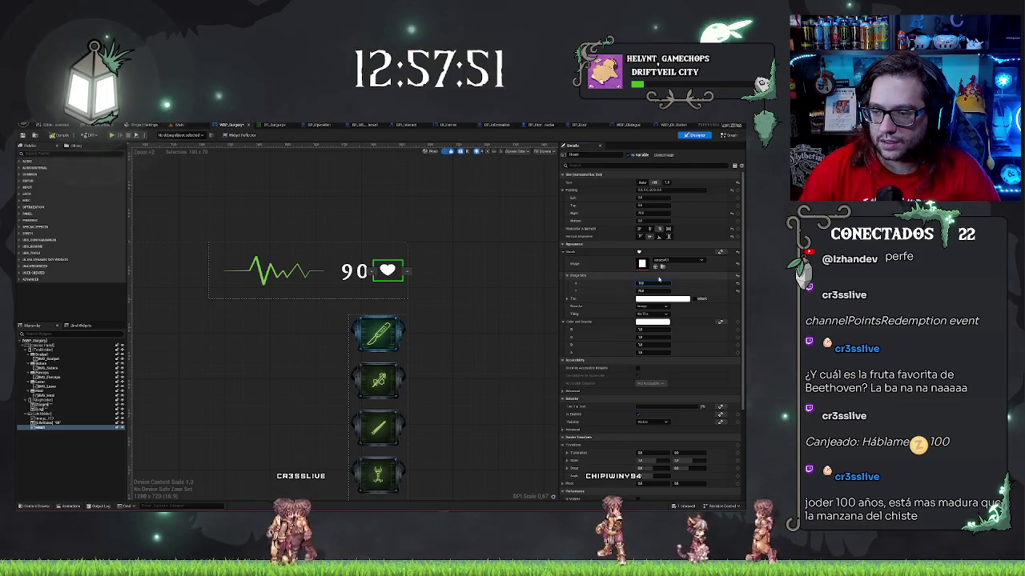
{"action": "mouse_move", "coordinate": [533, 307]}
{"action": "left_mouse_down"}
{"action": "mouse_move", "coordinate": [508, 307]}
{"action": "mouse_move", "coordinate": [537, 309]}
{"action": "left_mouse_up"}
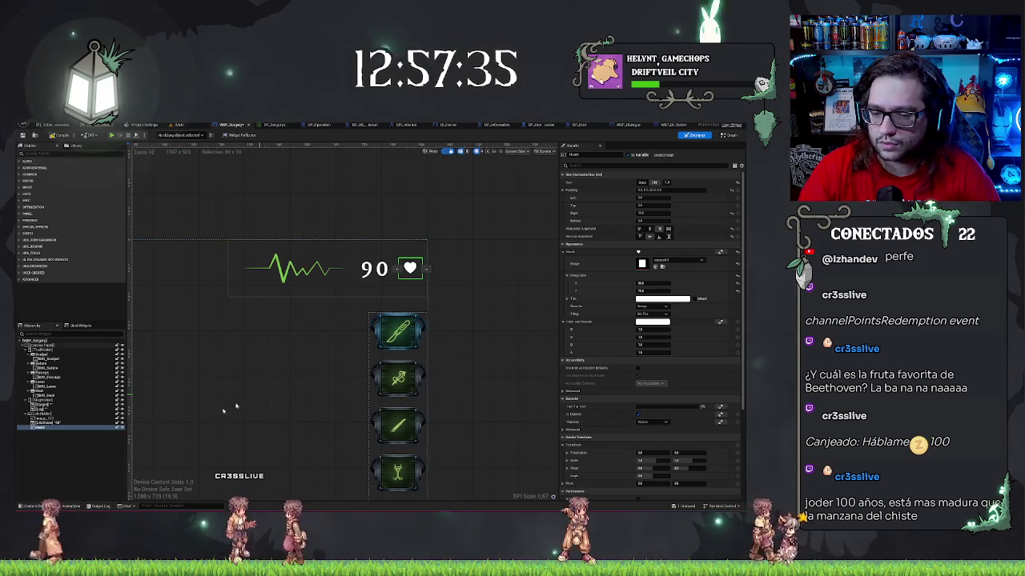
Create the HeartBeat animation and add a track for the heart image.
{"action": "left_click", "coordinate": [71, 506]}
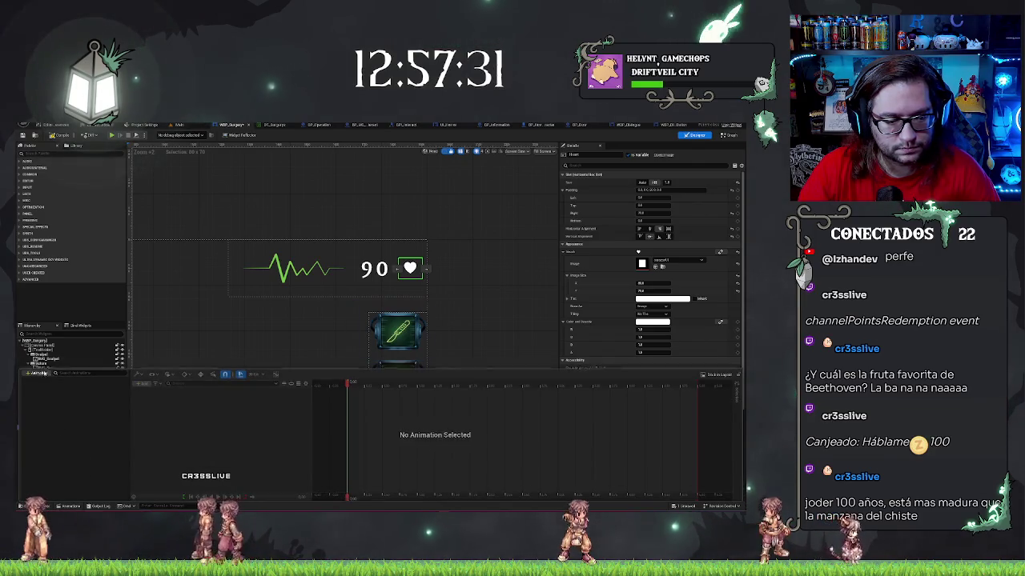
{"action": "type", "text": "Heart"}
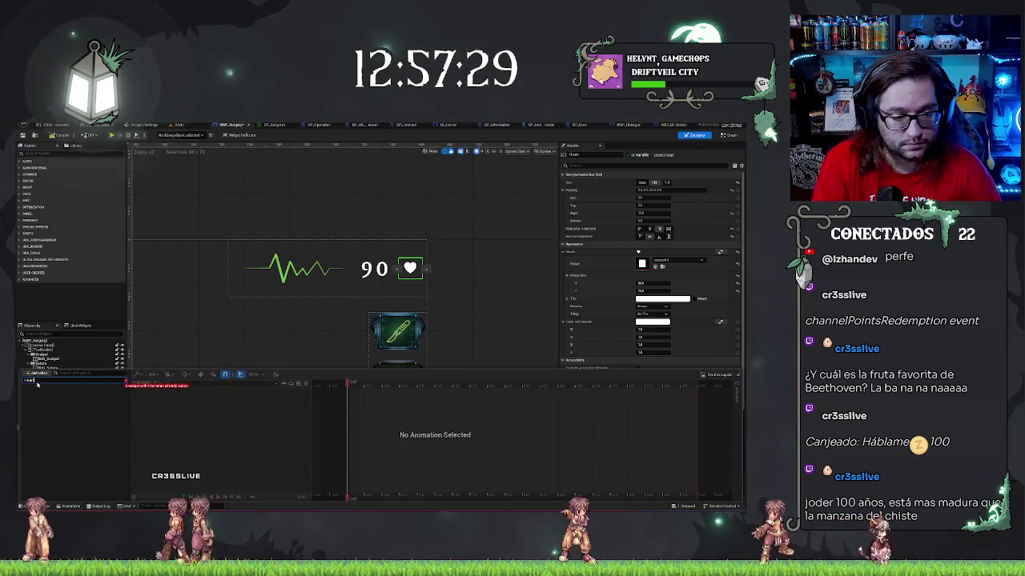
{"action": "type", "text": "Beat"}
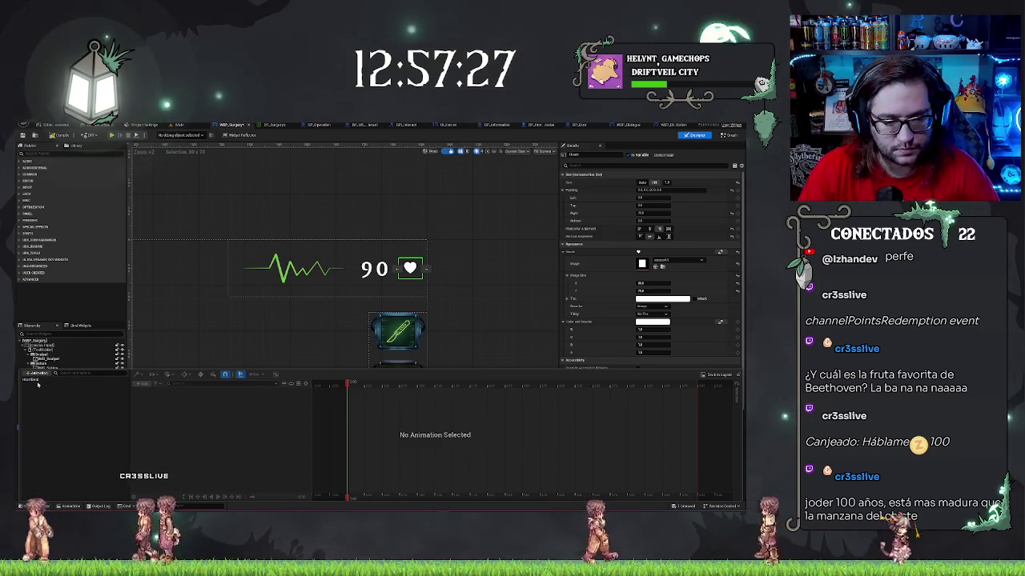
{"action": "left_click", "coordinate": [39, 380]}
{"action": "left_click", "coordinate": [149, 384]}
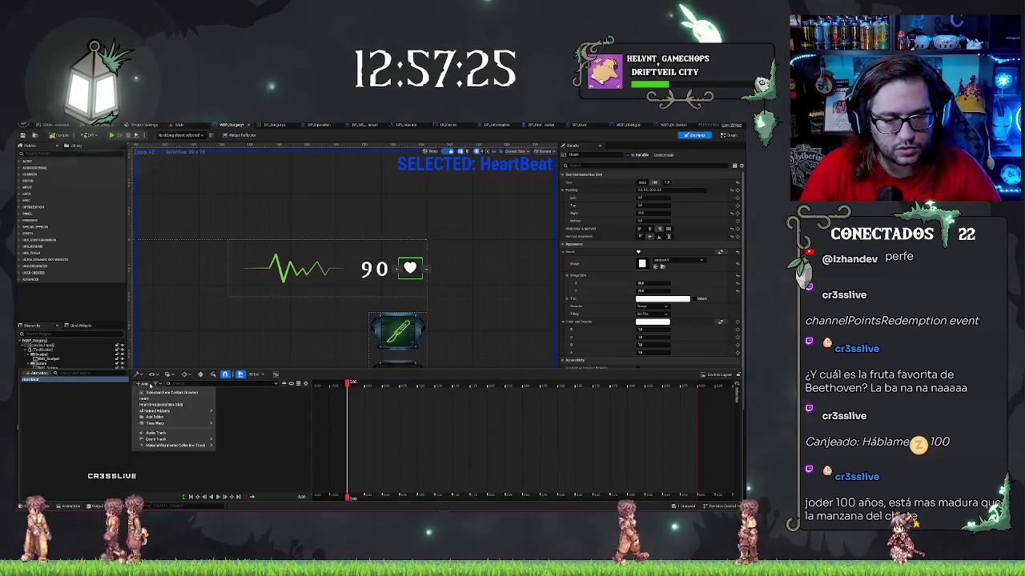
{"action": "left_click", "coordinate": [168, 405]}
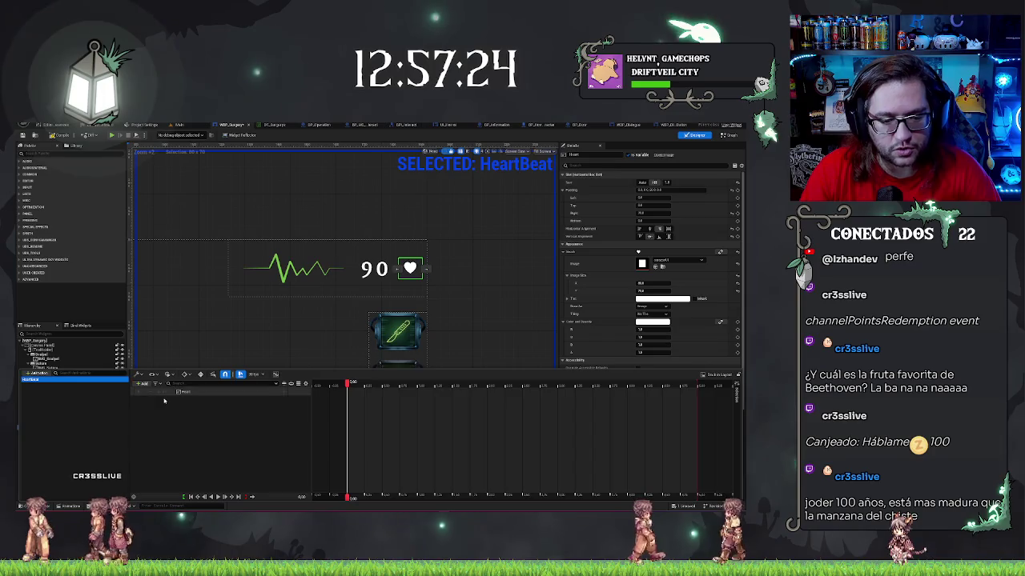
Add a Transform track to the heart and shorten the animation's playback range.
{"action": "left_click", "coordinate": [284, 392]}
{"action": "key", "text": "Escape"}
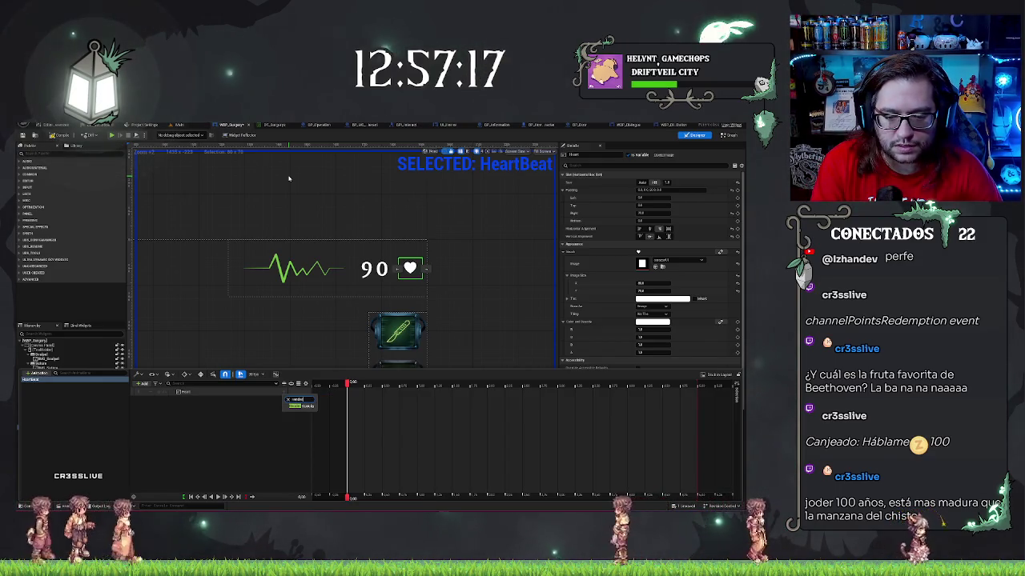
{"action": "key", "text": "BackSpace"}
{"action": "key", "text": "BackSpace"}
{"action": "key", "text": "BackSpace"}
{"action": "type", "text": "vis"}
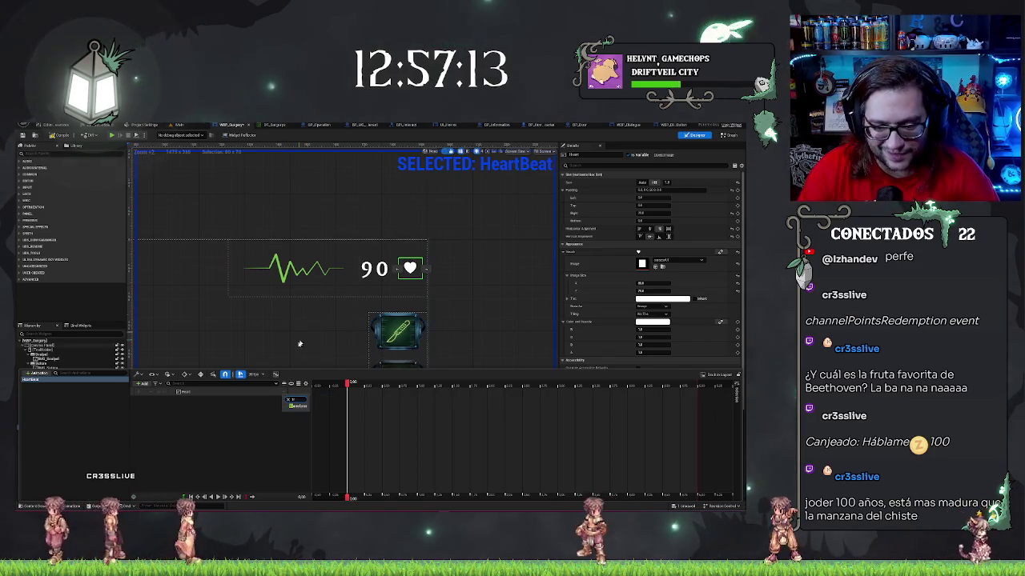
{"action": "left_click", "coordinate": [295, 405]}
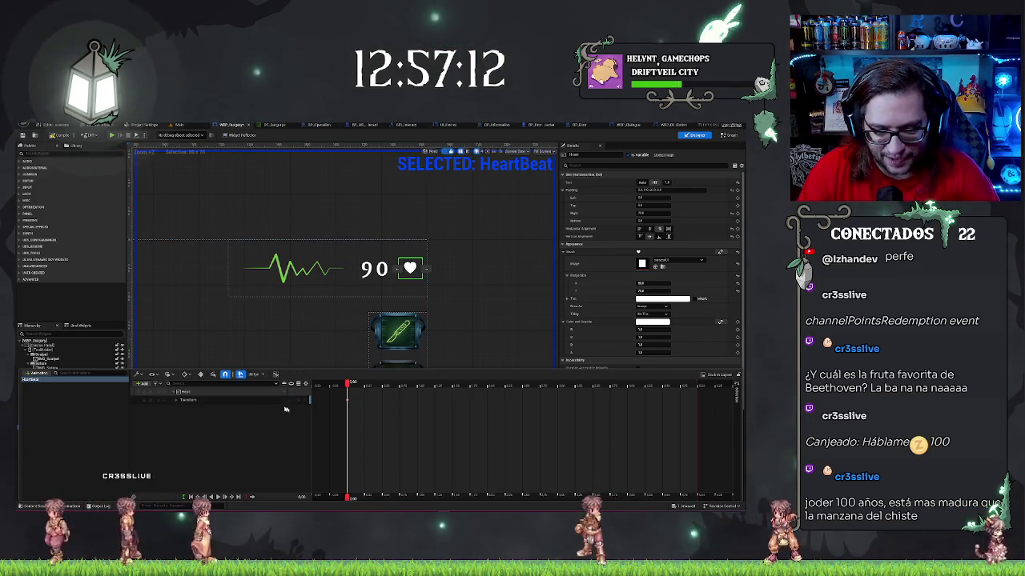
{"action": "left_click", "coordinate": [178, 399]}
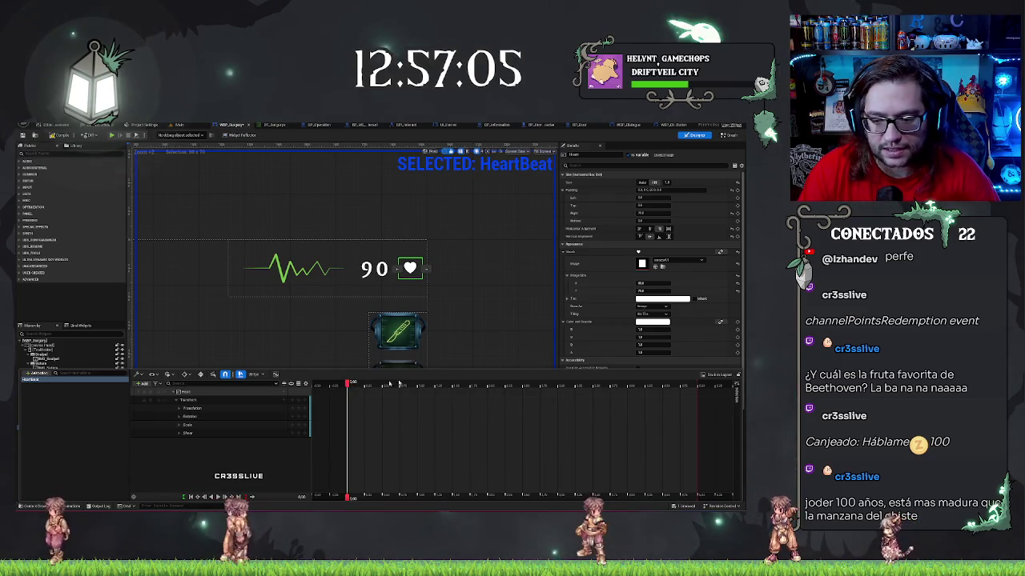
{"action": "left_click_drag", "start_coordinate": [697, 385], "coordinate": [453, 384]}
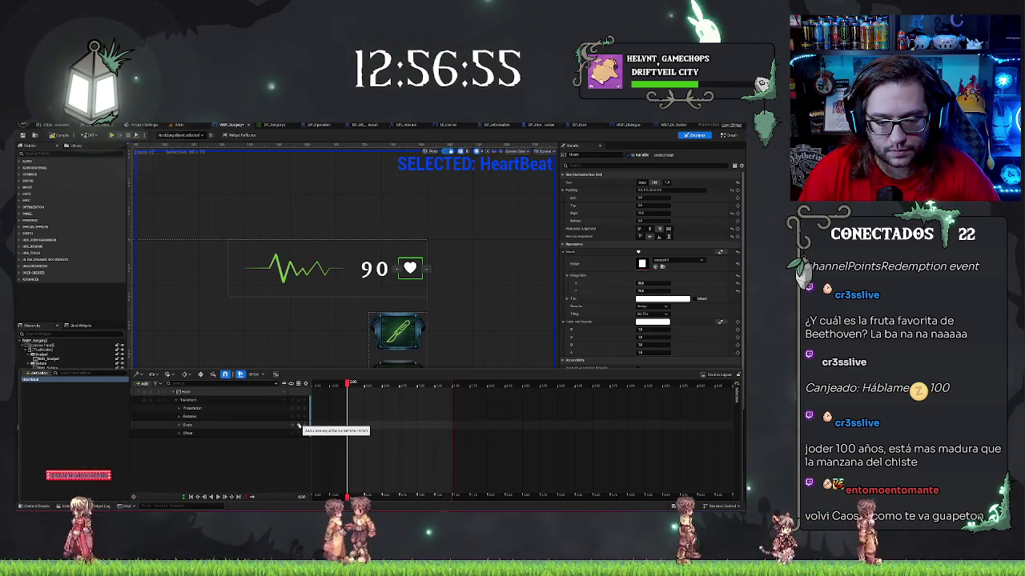
Key the heart's Scale X and Y values at a slightly later frame.
{"action": "left_click", "coordinate": [179, 425]}
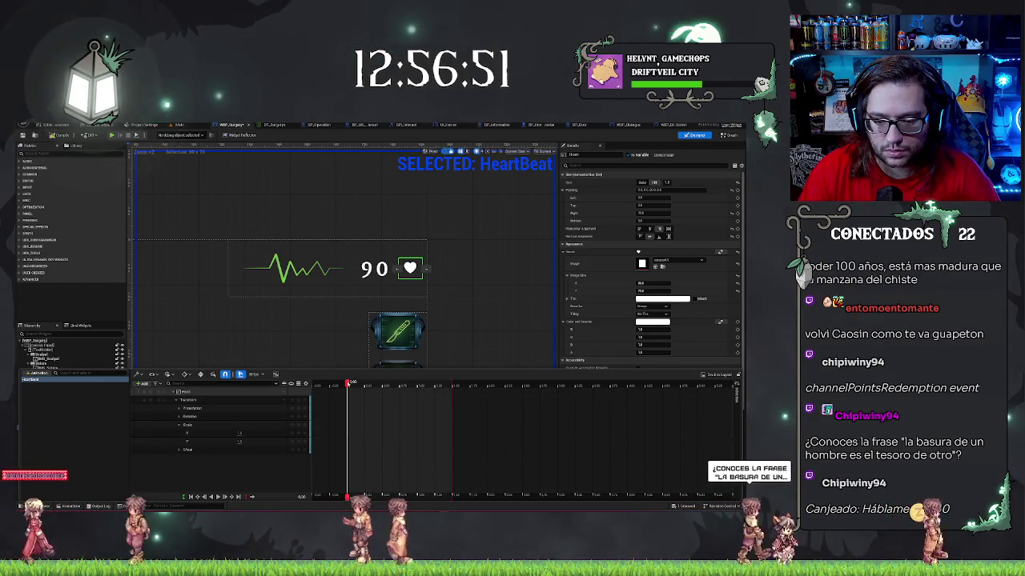
{"action": "left_click_drag", "start_coordinate": [351, 383], "coordinate": [372, 383]}
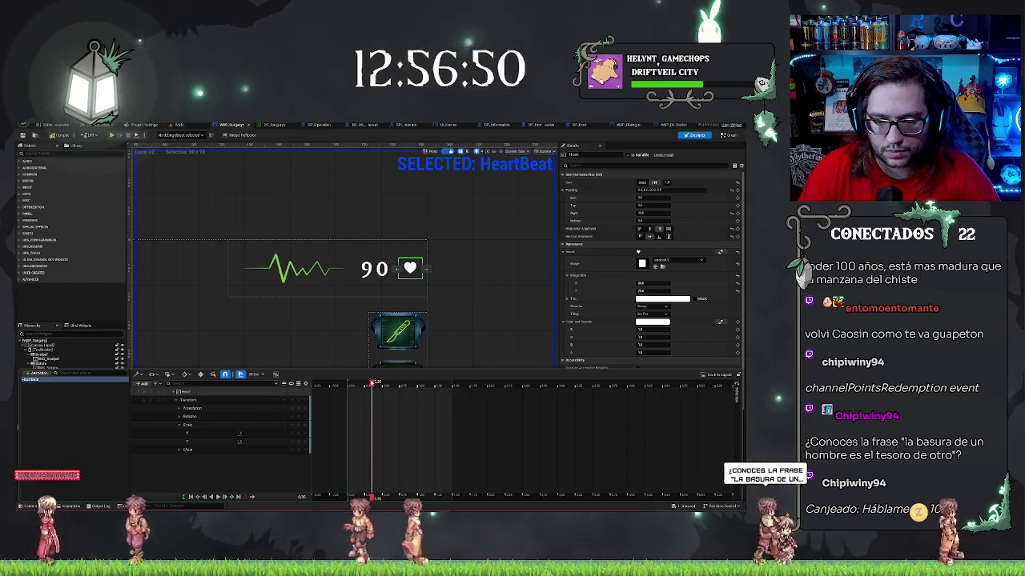
{"action": "left_click", "coordinate": [239, 433]}
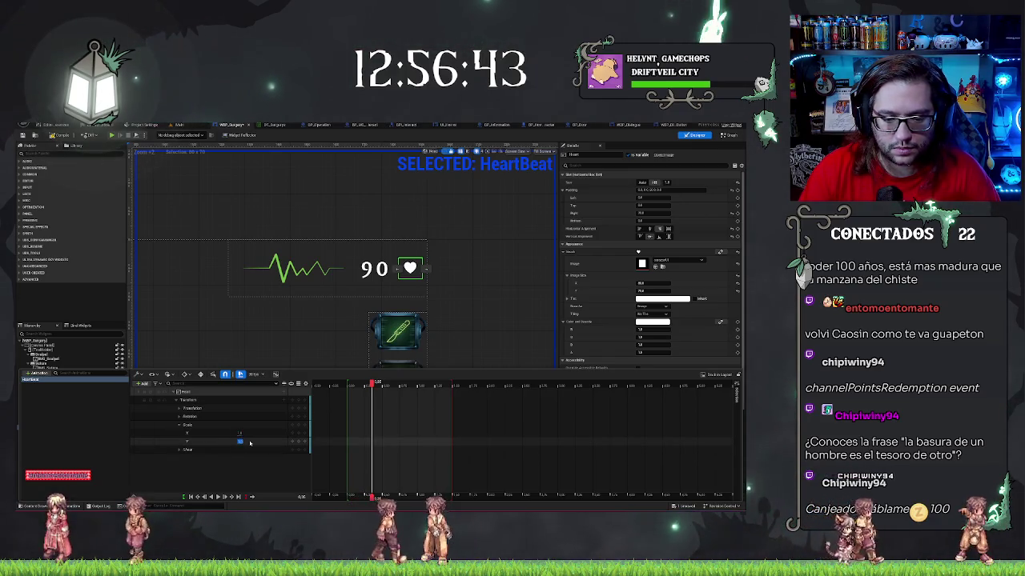
{"action": "left_click", "coordinate": [373, 386]}
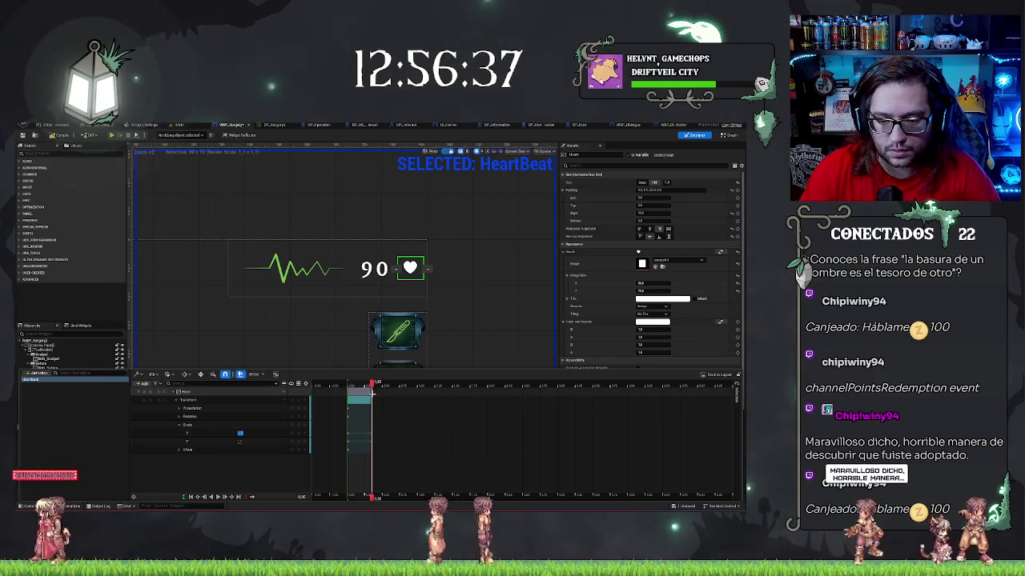
{"action": "left_click_drag", "start_coordinate": [373, 384], "coordinate": [339, 385]}
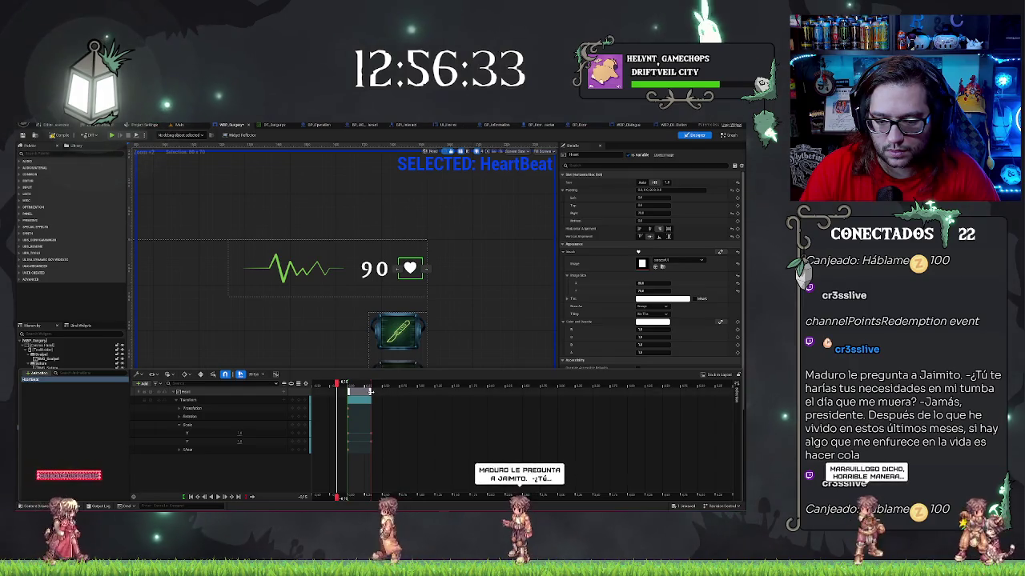
Scrub through the heart pulse and resize where the Scale section ends.
{"action": "left_click_drag", "start_coordinate": [370, 391], "coordinate": [452, 391]}
{"action": "left_click", "coordinate": [369, 385]}
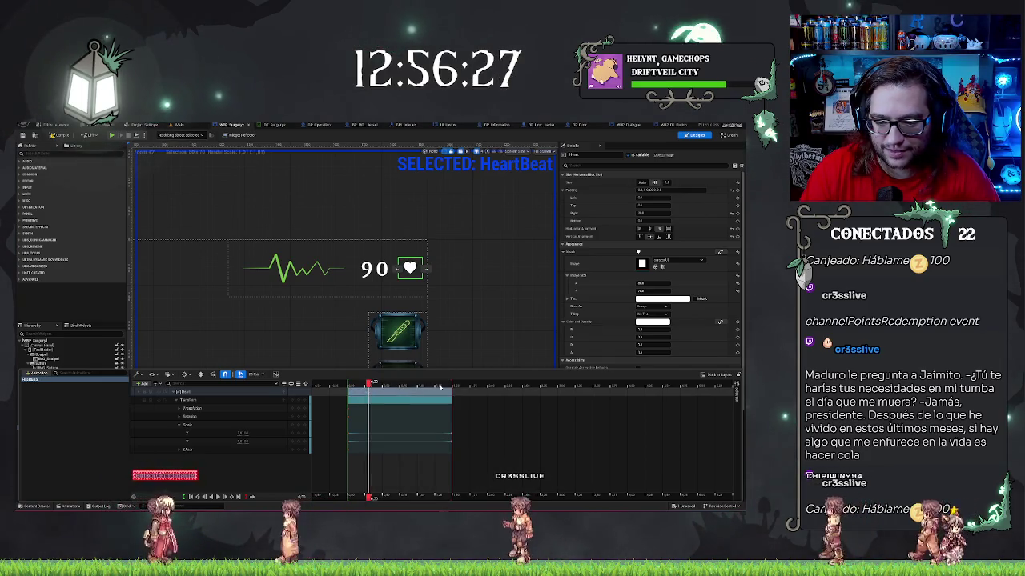
{"action": "left_click", "coordinate": [323, 388]}
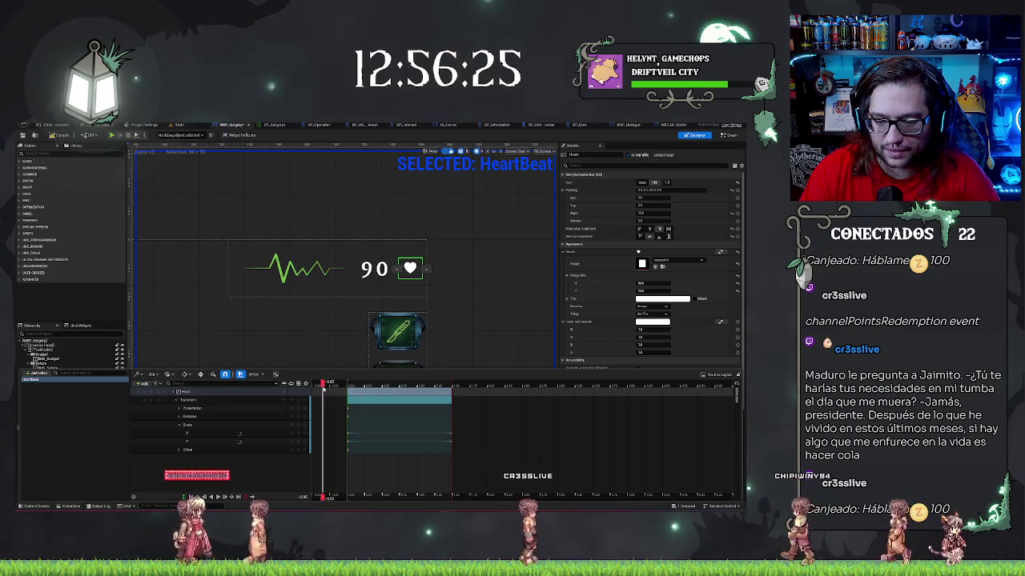
{"action": "left_click", "coordinate": [452, 385]}
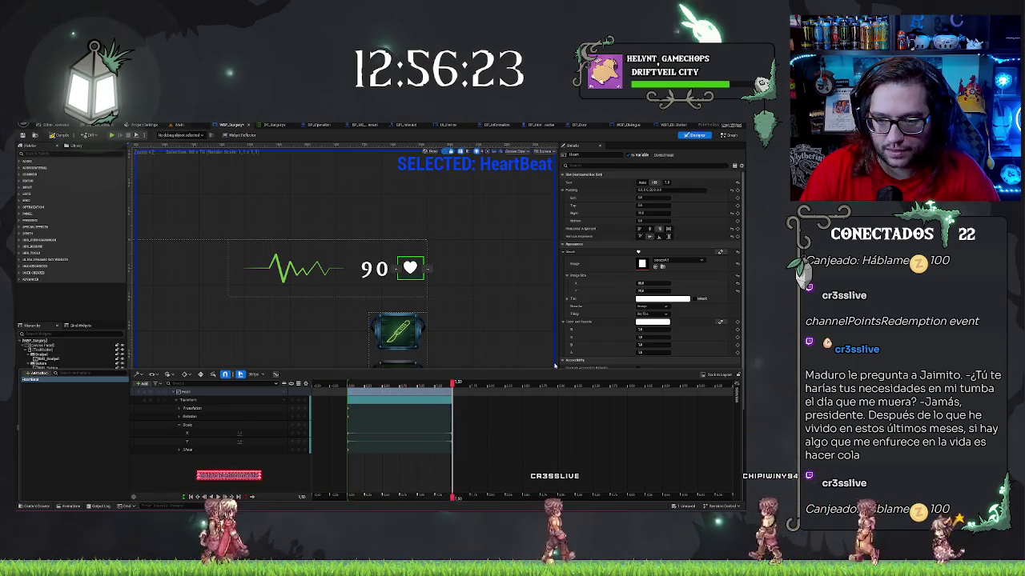
{"action": "left_click_drag", "start_coordinate": [477, 430], "coordinate": [453, 451]}
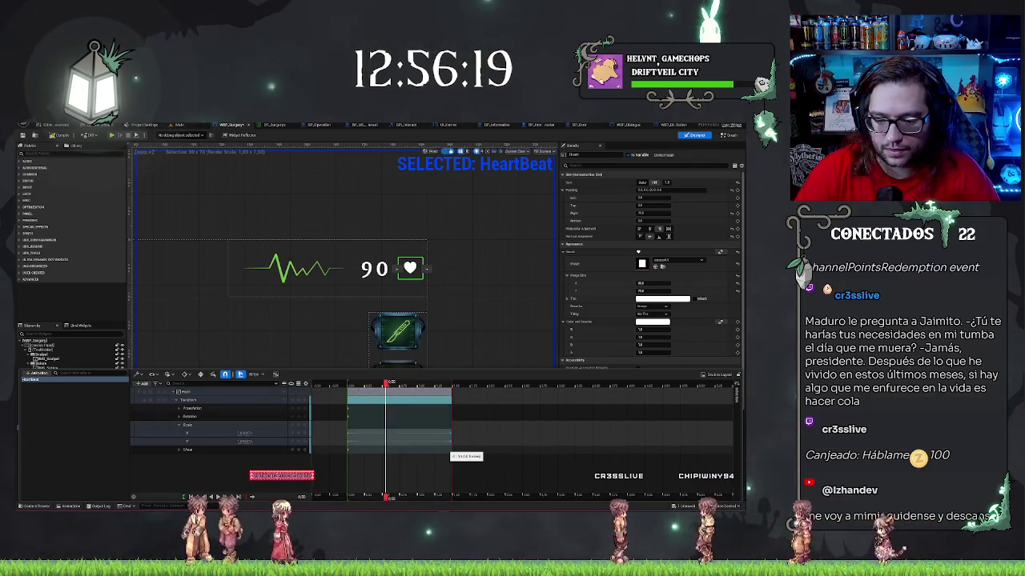
{"action": "left_click_drag", "start_coordinate": [450, 440], "coordinate": [372, 433]}
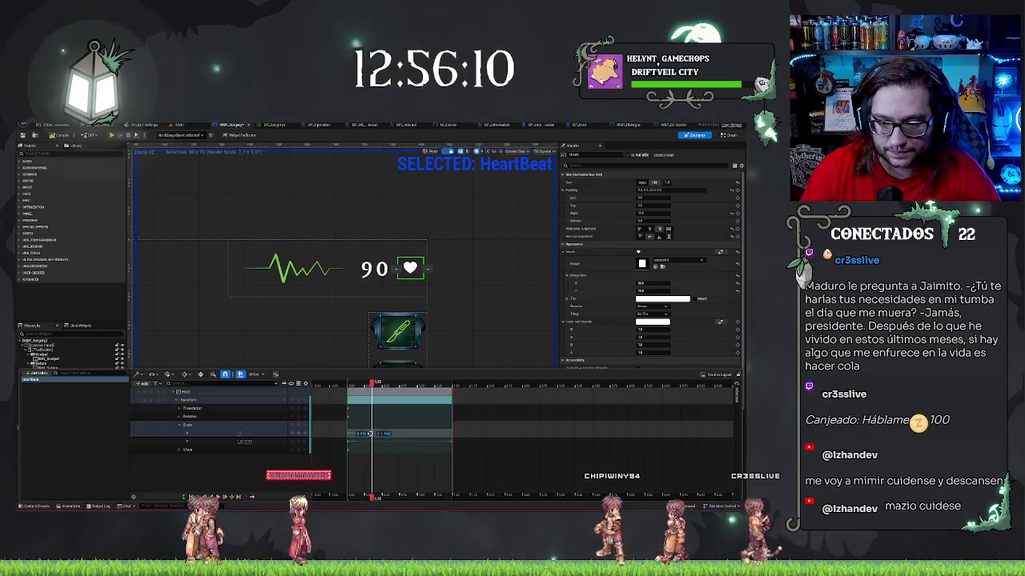
Add a later heart scale keyframe with Scale X set to 1.0.
{"action": "left_click", "coordinate": [450, 438]}
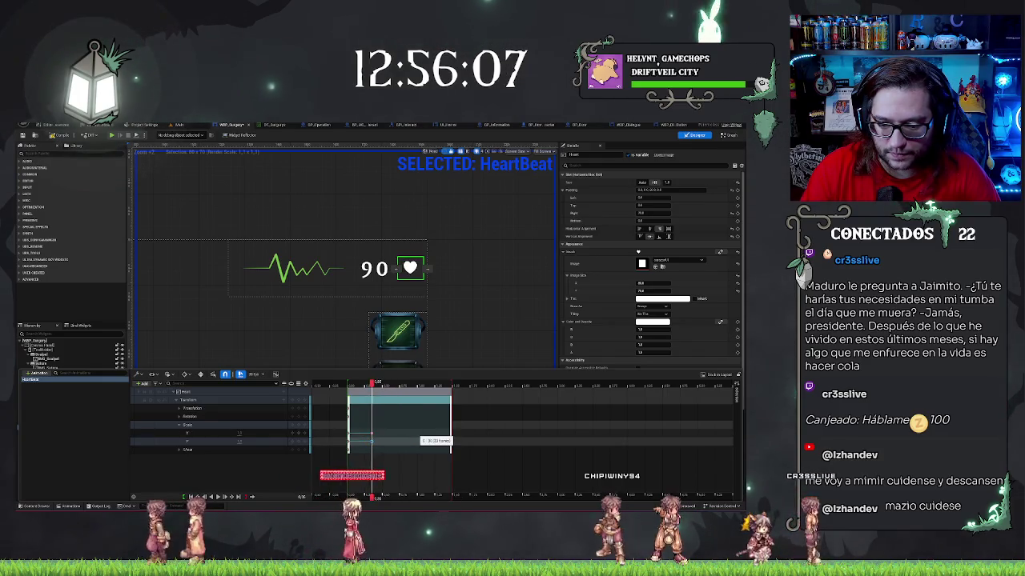
{"action": "left_click_drag", "start_coordinate": [372, 385], "coordinate": [387, 391]}
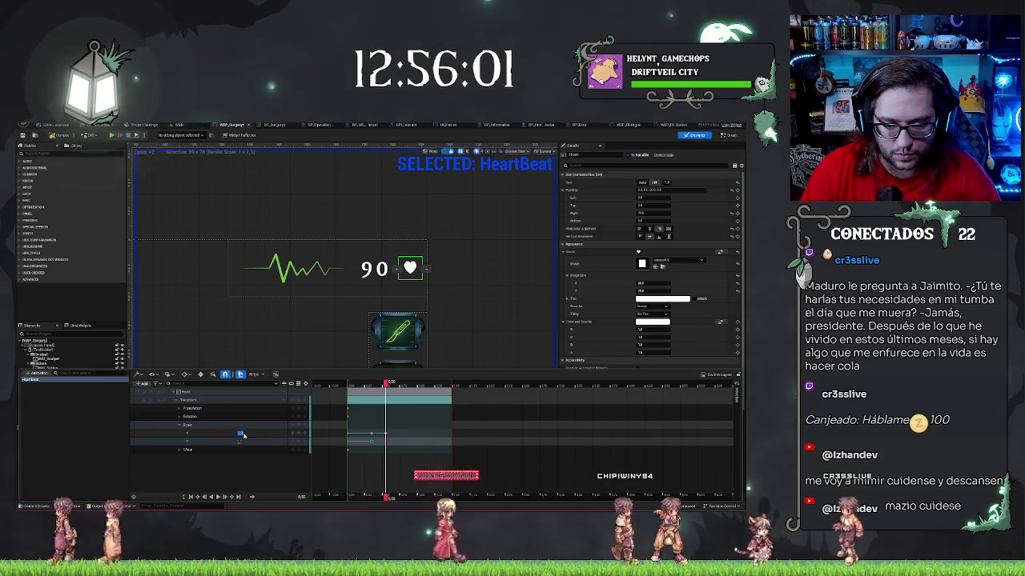
{"action": "key", "text": "Tab"}
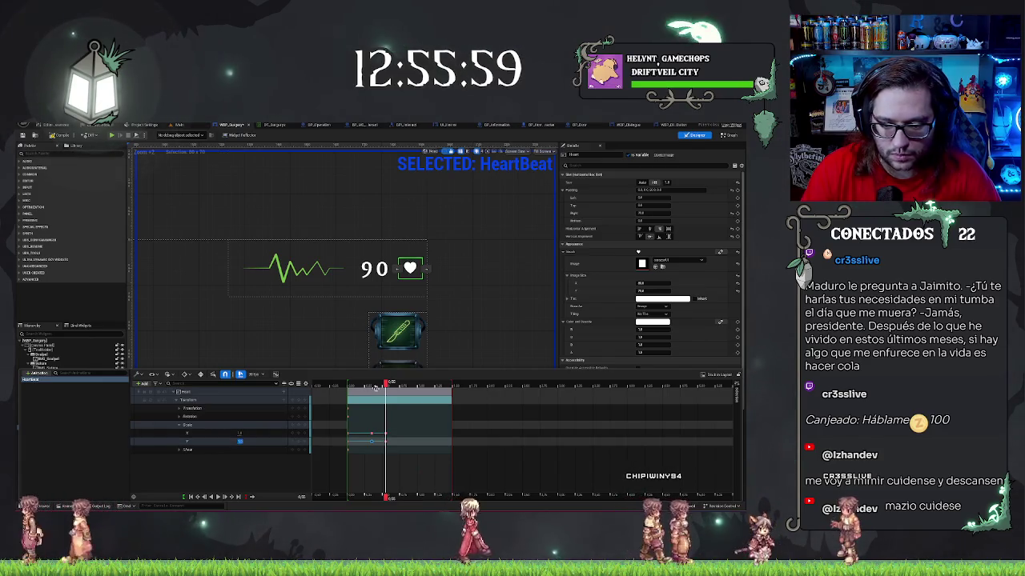
{"action": "left_click_drag", "start_coordinate": [387, 386], "coordinate": [409, 385]}
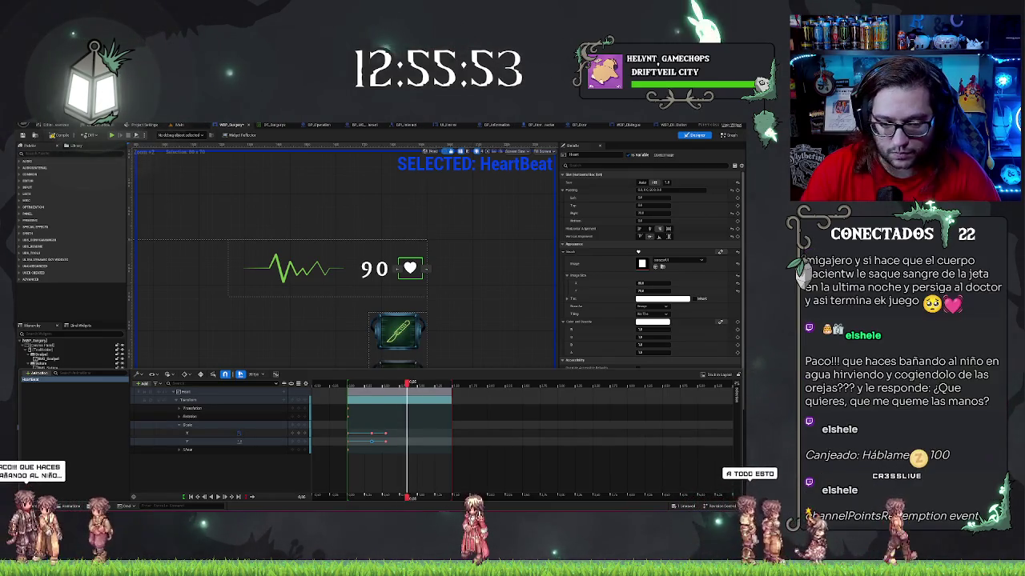
{"action": "left_click", "coordinate": [243, 440]}
{"action": "left_click", "coordinate": [240, 434]}
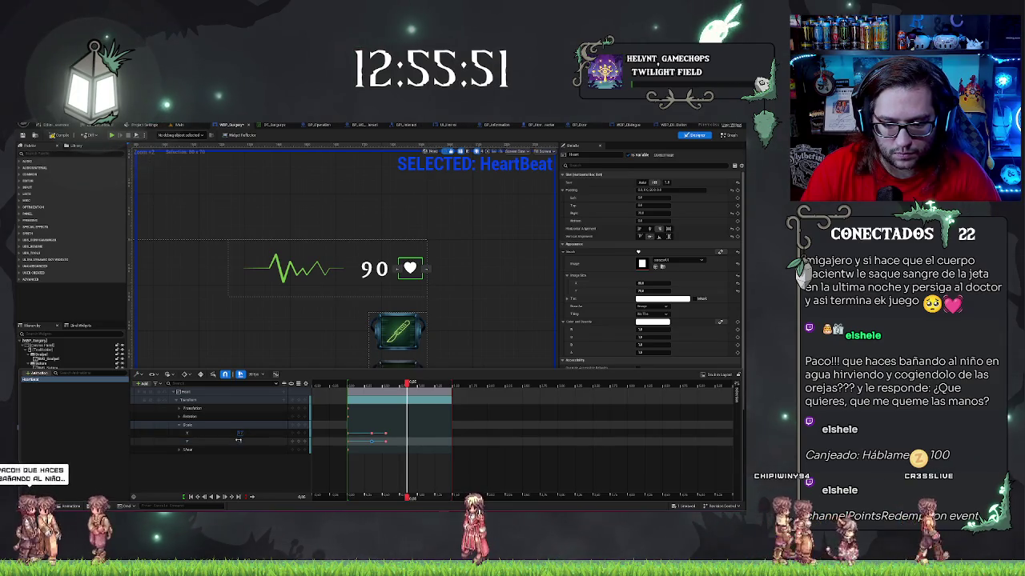
Enter the Scale Y value for the heart's new keyframe.
{"action": "left_click", "coordinate": [241, 441]}
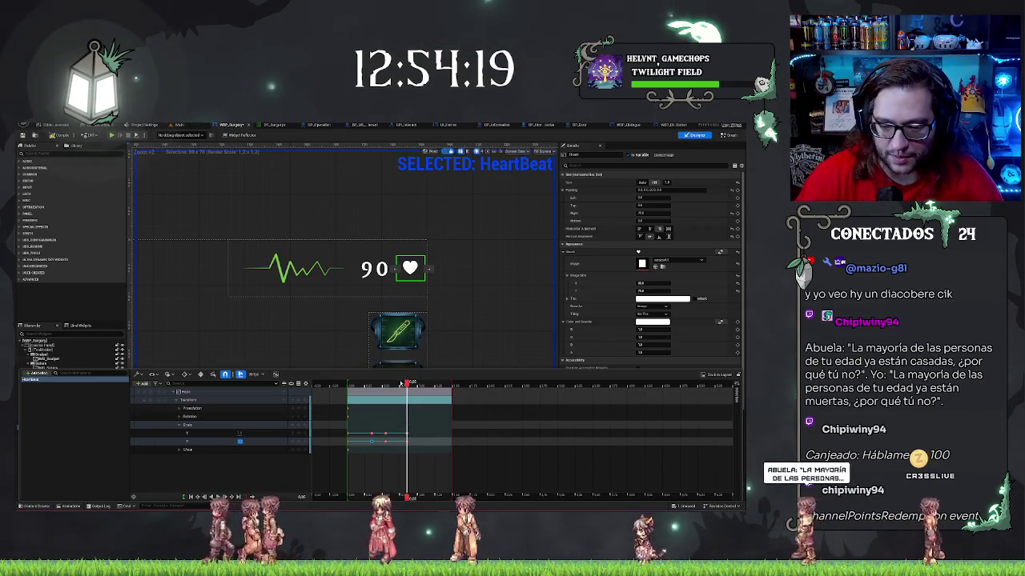
Play the HeartBeat animation, then set a new Scale X value at a later frame.
{"action": "key", "text": "space"}
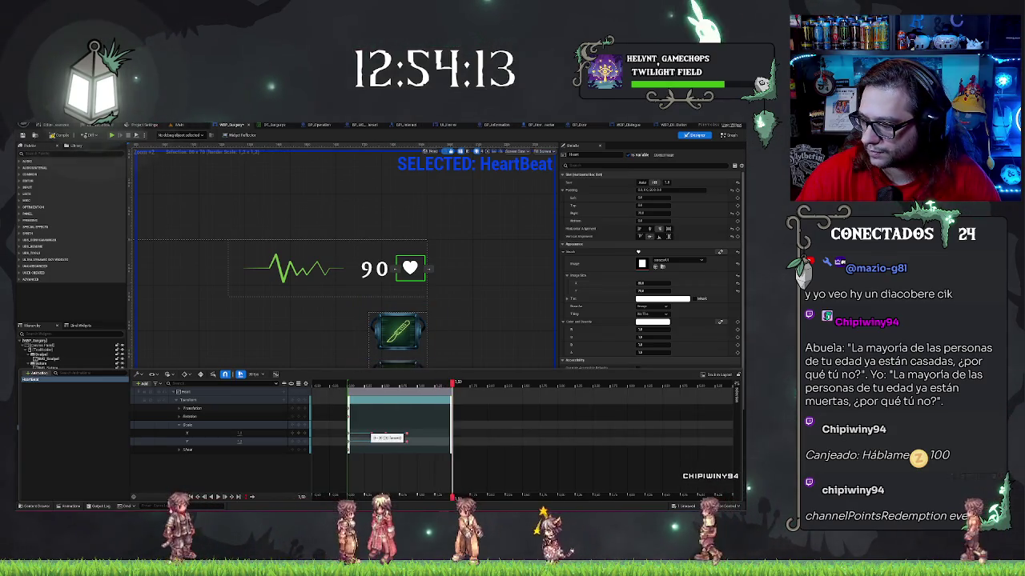
{"action": "mouse_move", "coordinate": [369, 430]}
{"action": "left_mouse_down"}
{"action": "mouse_move", "coordinate": [407, 450]}
{"action": "mouse_move", "coordinate": [362, 433]}
{"action": "left_mouse_up"}
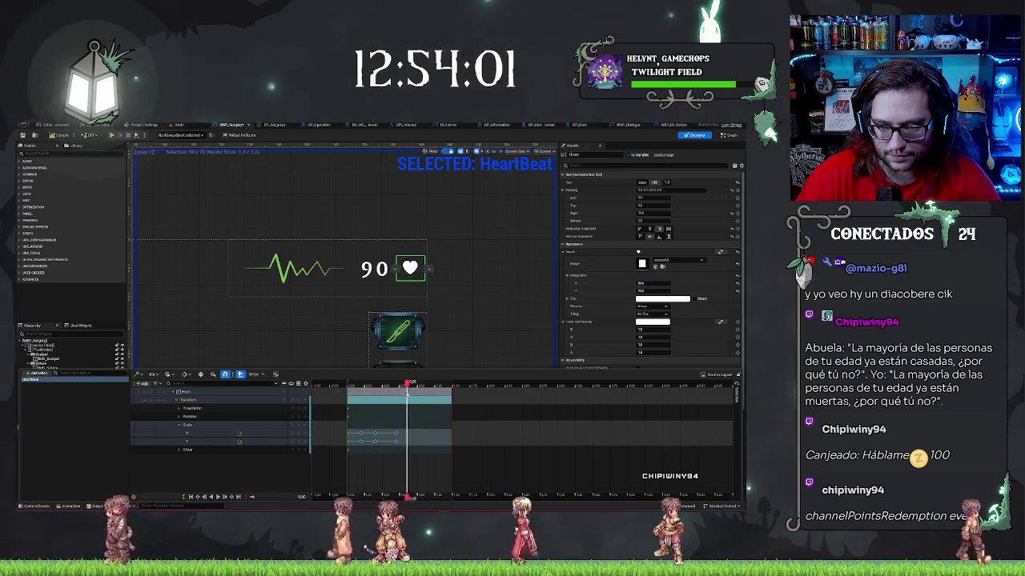
{"action": "left_click_drag", "start_coordinate": [410, 392], "coordinate": [421, 397]}
{"action": "left_click", "coordinate": [238, 433]}
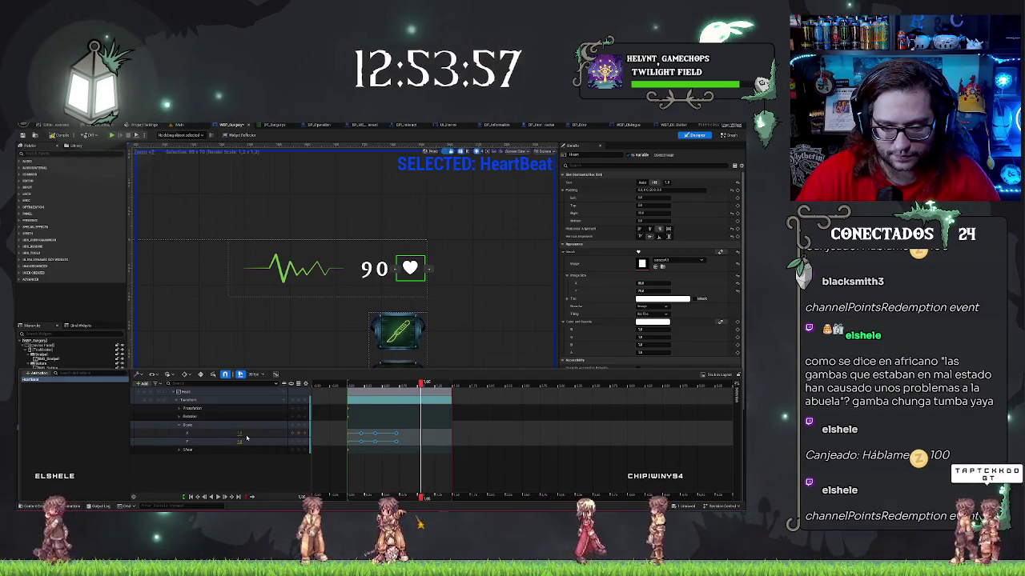
{"action": "double_click", "coordinate": [239, 433]}
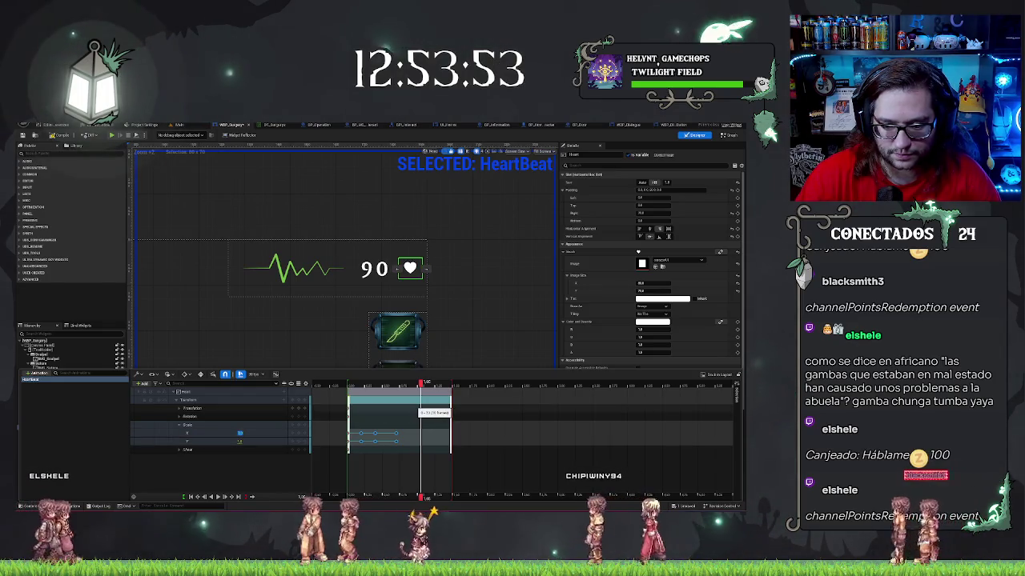
{"action": "key", "text": "Return"}
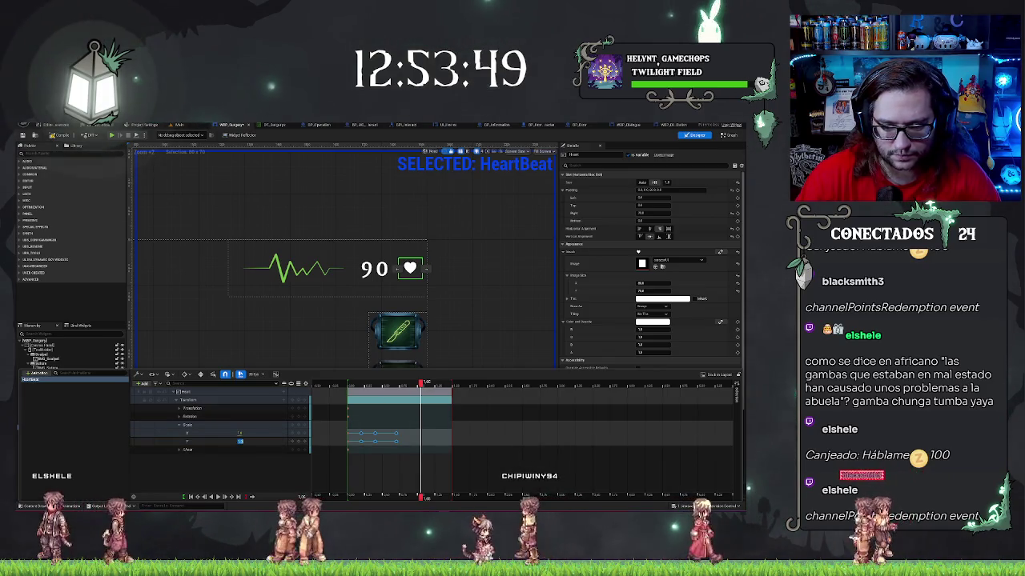
Adjust the scale value and add scale keyframes at the previous keyframe's time.
{"action": "double_click", "coordinate": [239, 433]}
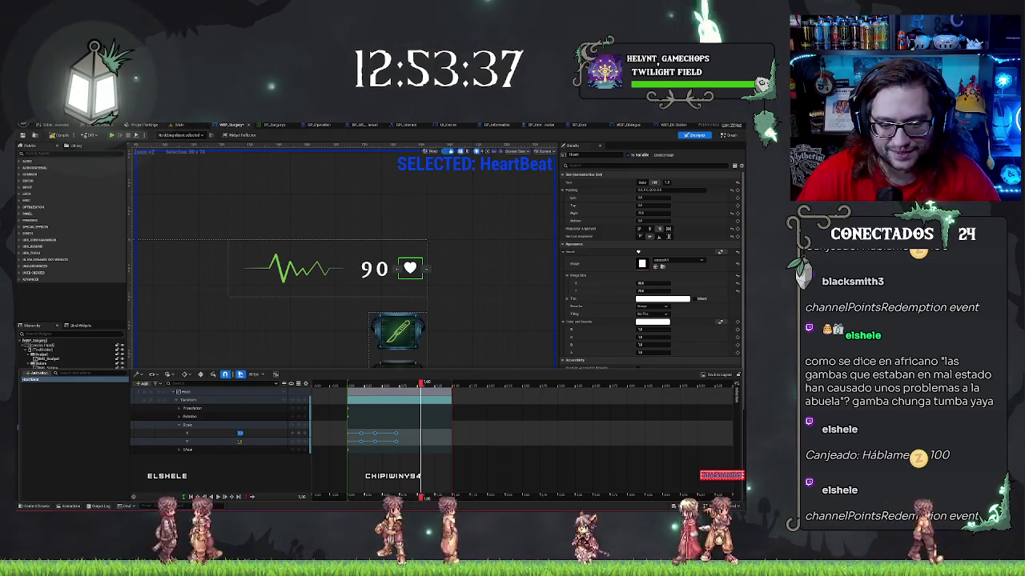
{"action": "key", "text": "Return"}
{"action": "key", "text": "comma"}
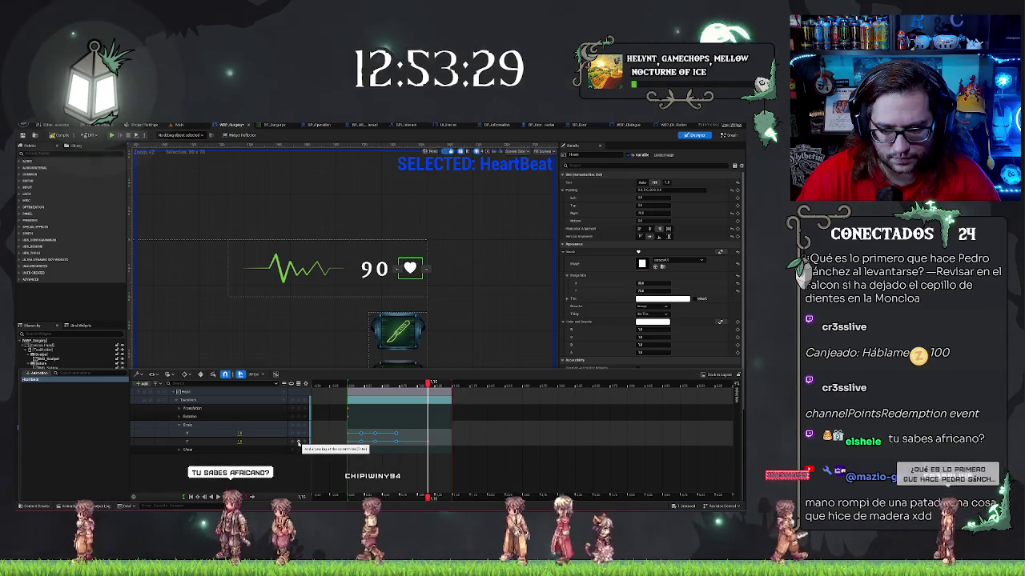
{"action": "left_click", "coordinate": [297, 435]}
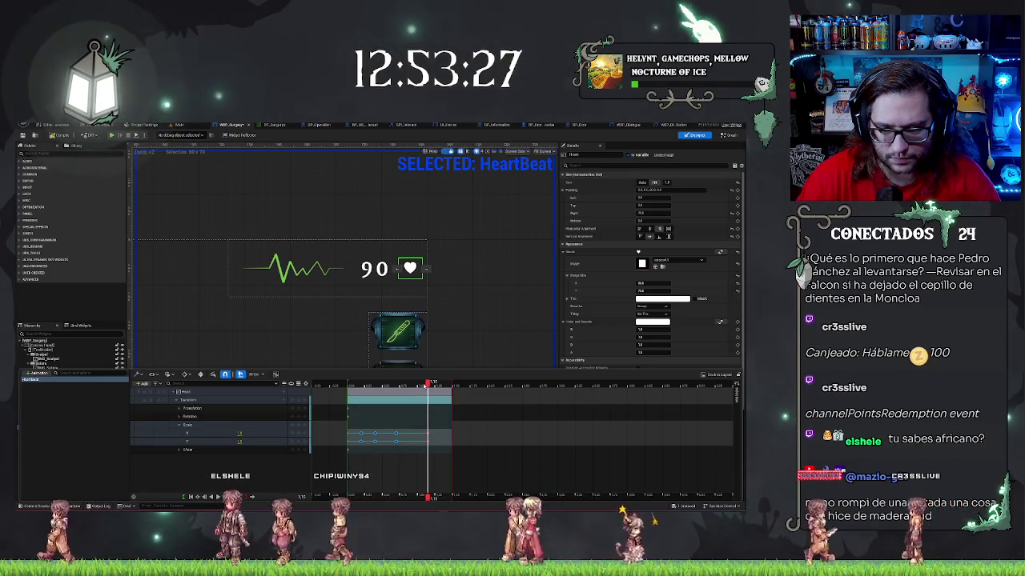
Move the Sequencer playhead toward the range end for the next heart scale keyframe.
{"action": "mouse_move", "coordinate": [429, 384]}
{"action": "left_mouse_down"}
{"action": "mouse_move", "coordinate": [347, 384]}
{"action": "mouse_move", "coordinate": [442, 384]}
{"action": "left_mouse_up"}
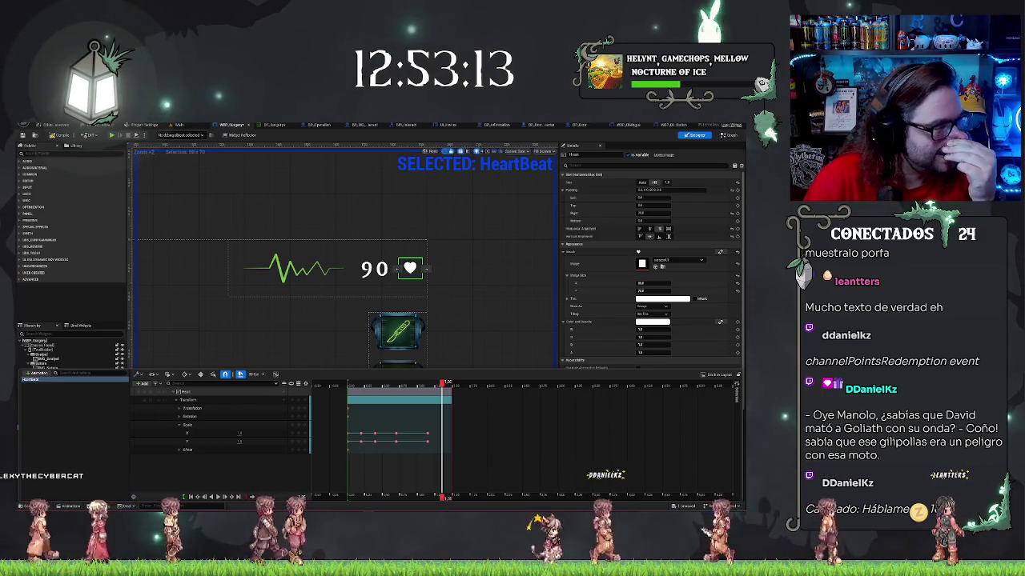
{"action": "key", "text": "alt+Tab"}
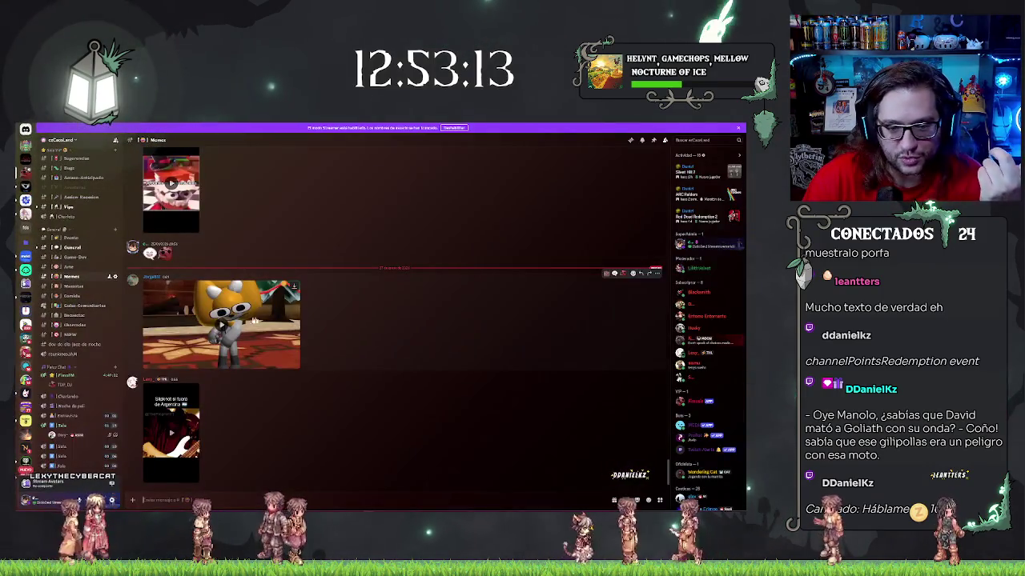
{"action": "left_click", "coordinate": [294, 365]}
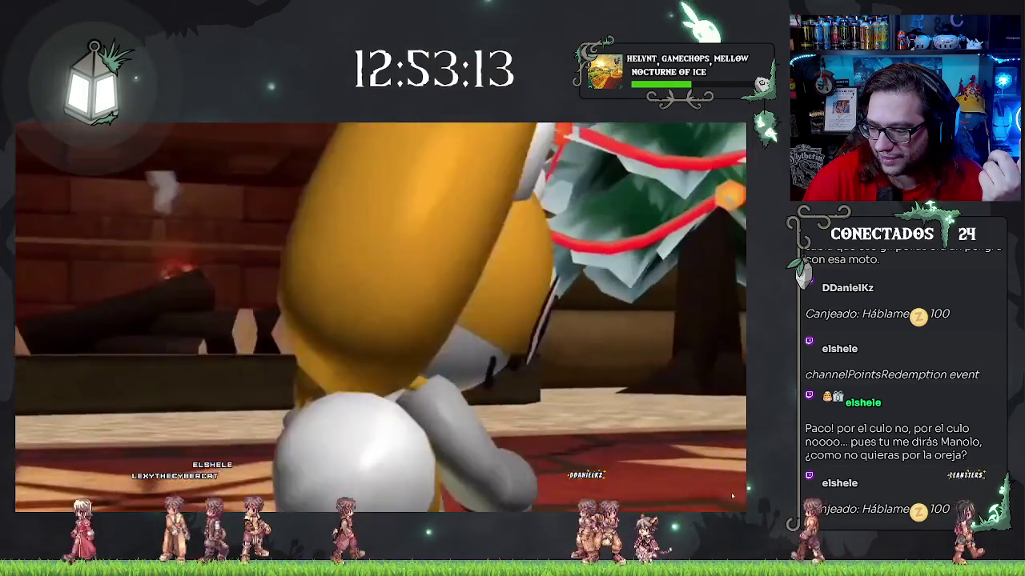
{"action": "key", "text": "Escape"}
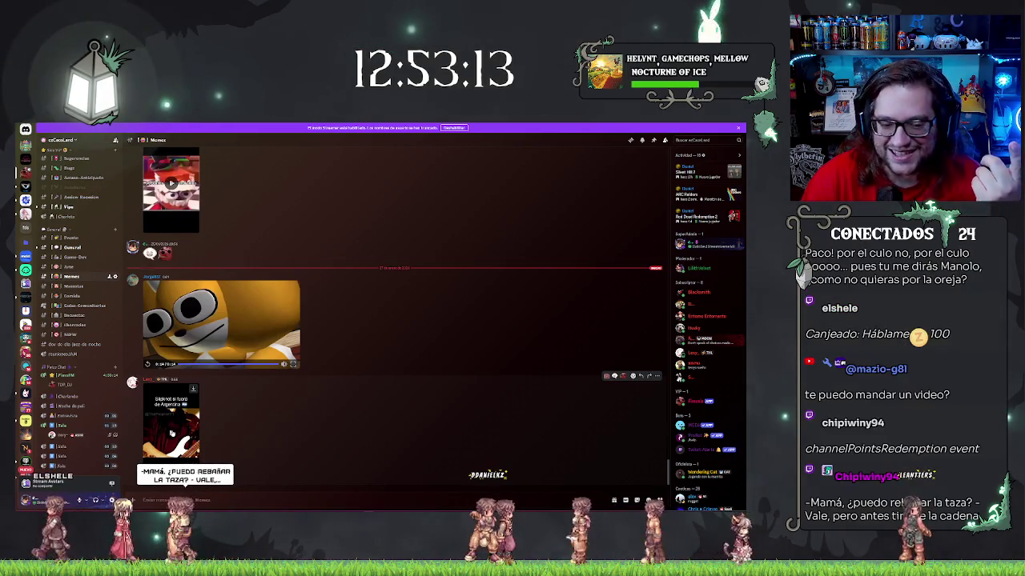
{"action": "left_click", "coordinate": [170, 421]}
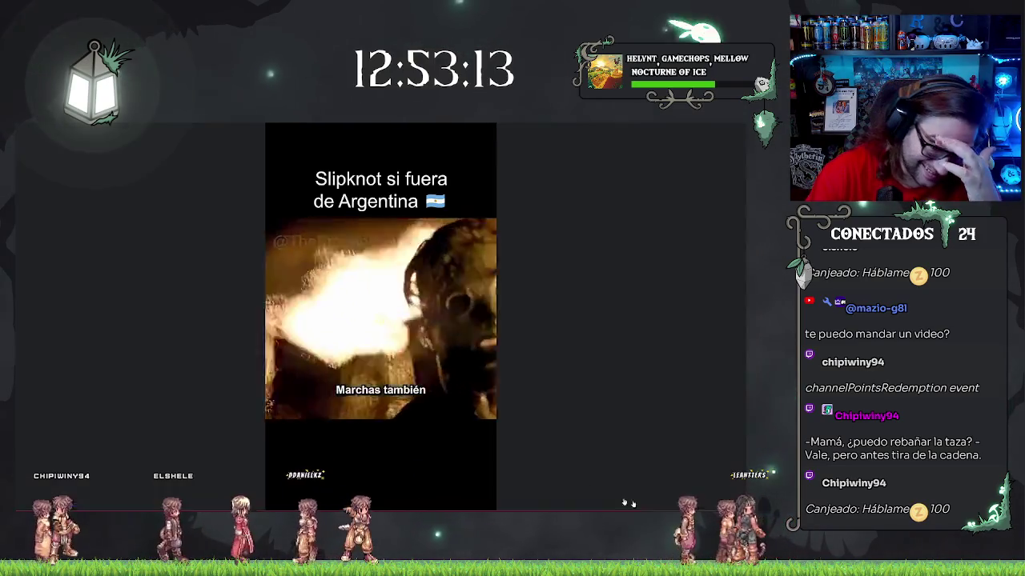
{"action": "left_click", "coordinate": [357, 426]}
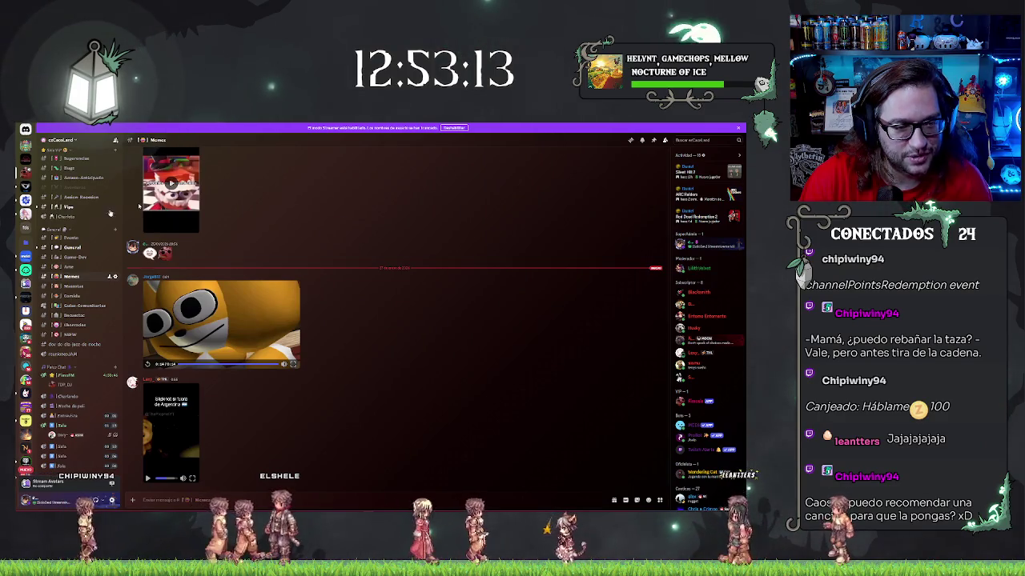
{"action": "mouse_move", "coordinate": [265, 331]}
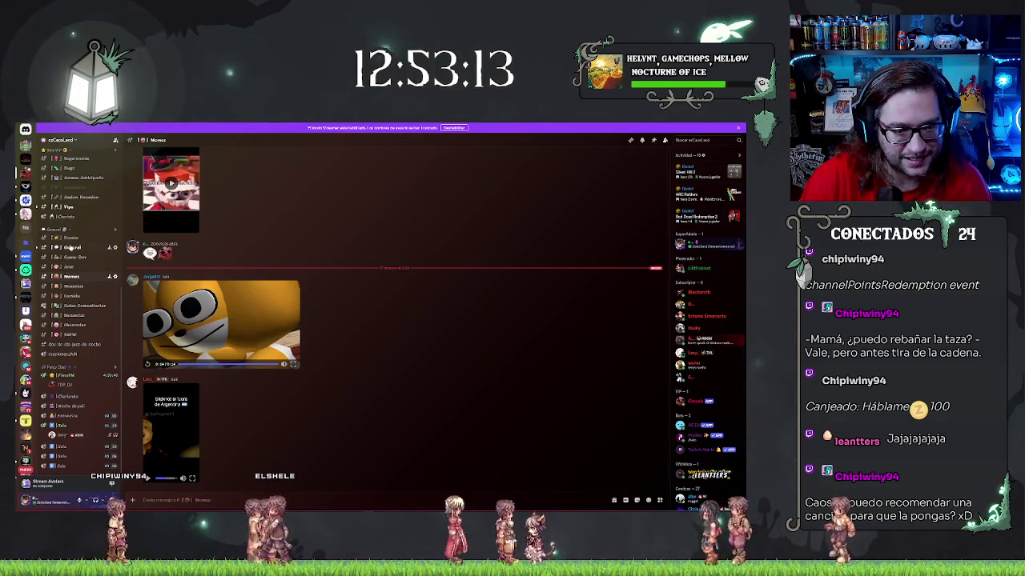
{"action": "left_click", "coordinate": [71, 247]}
{"action": "mouse_move", "coordinate": [215, 296]}
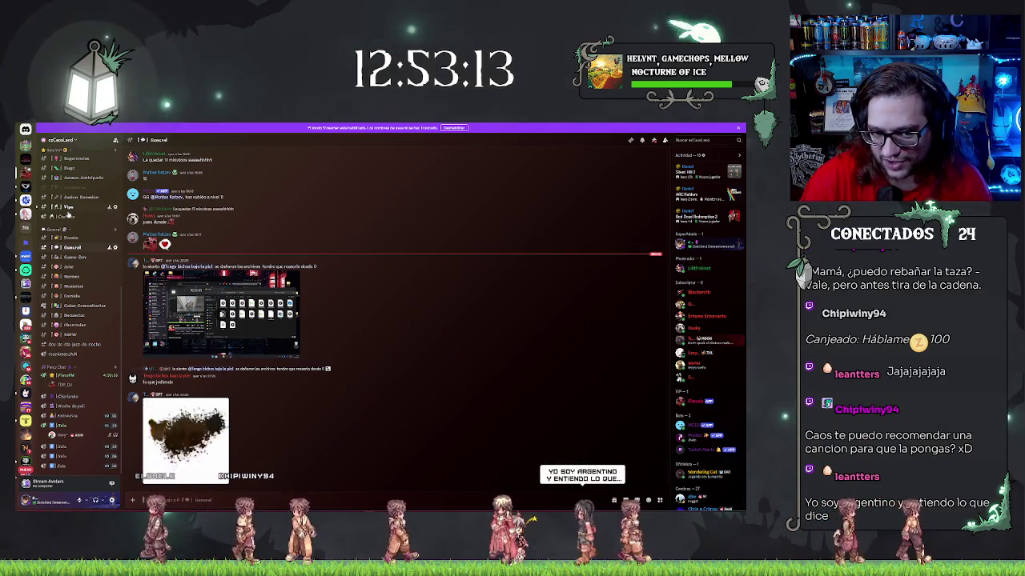
{"action": "key", "text": "alt+Tab"}
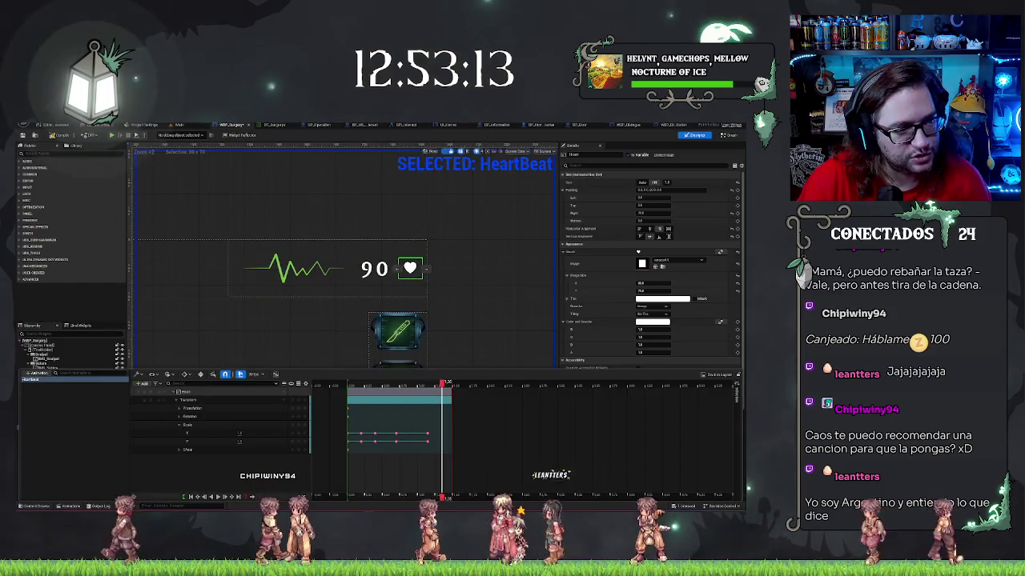
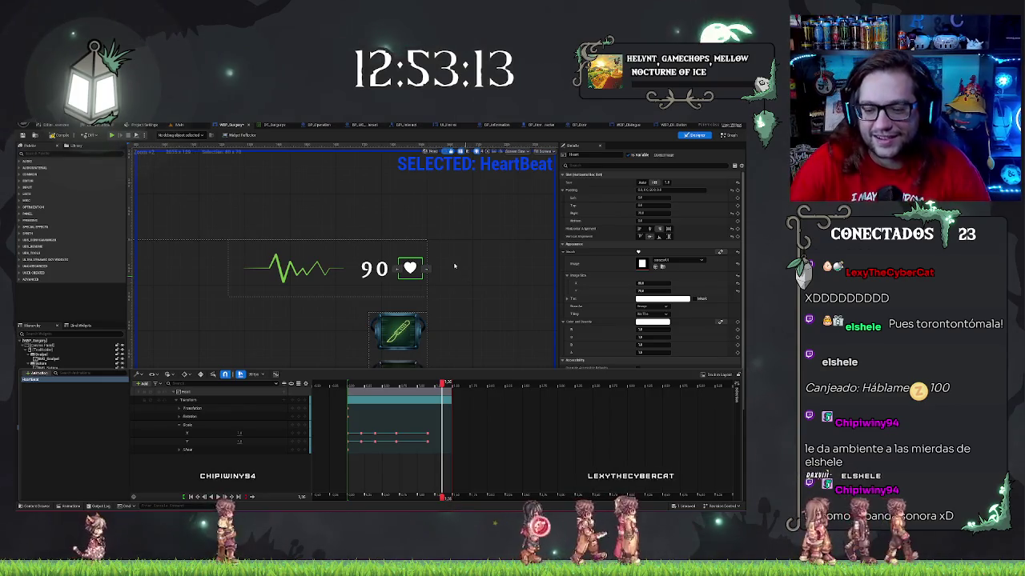
Rewind and play the Heartbeat animation preview to watch the heart icon pulse.
{"action": "left_click_drag", "start_coordinate": [444, 385], "coordinate": [350, 385]}
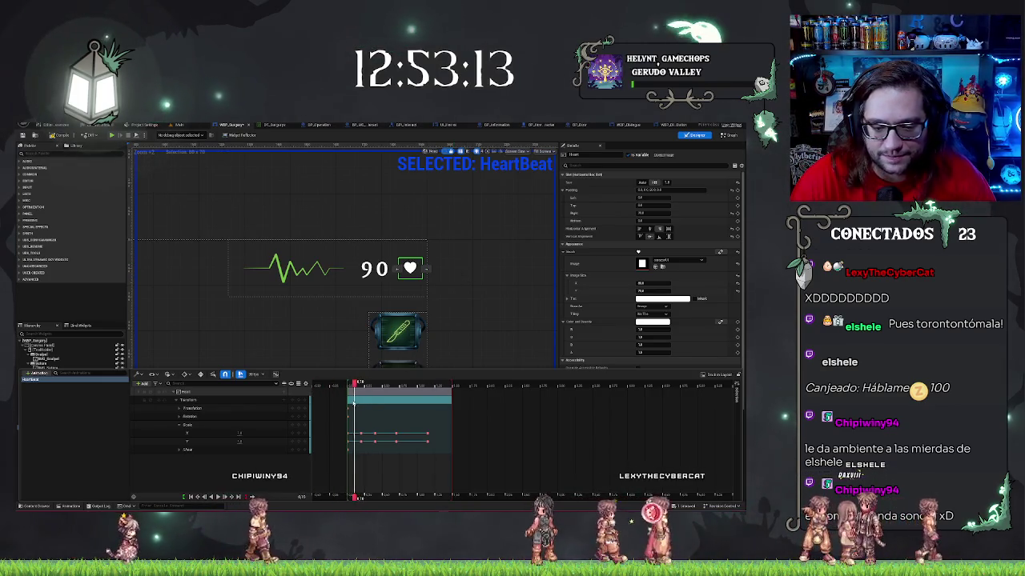
{"action": "left_click", "coordinate": [181, 392]}
{"action": "key", "text": "space"}
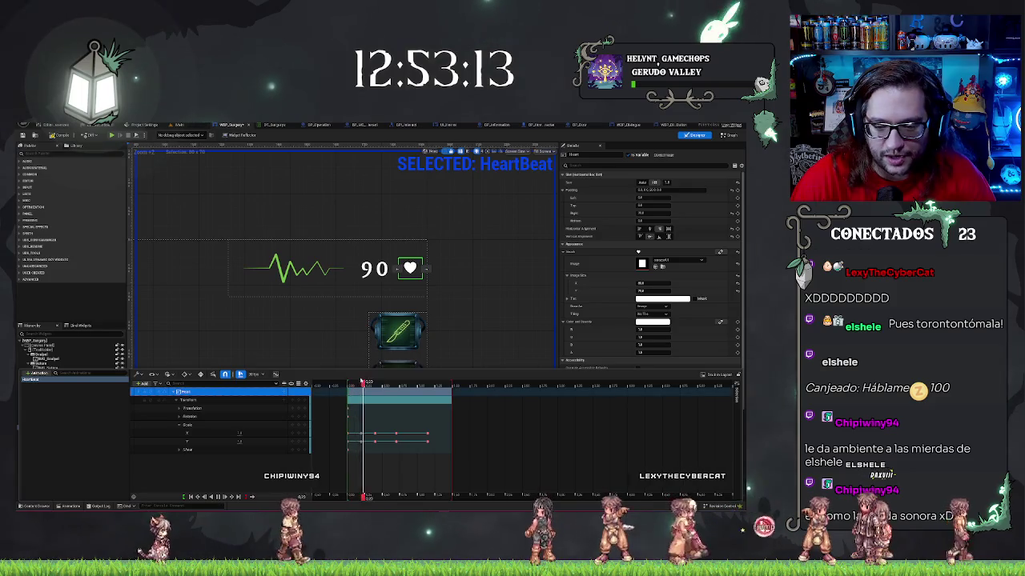
{"action": "left_click", "coordinate": [64, 400]}
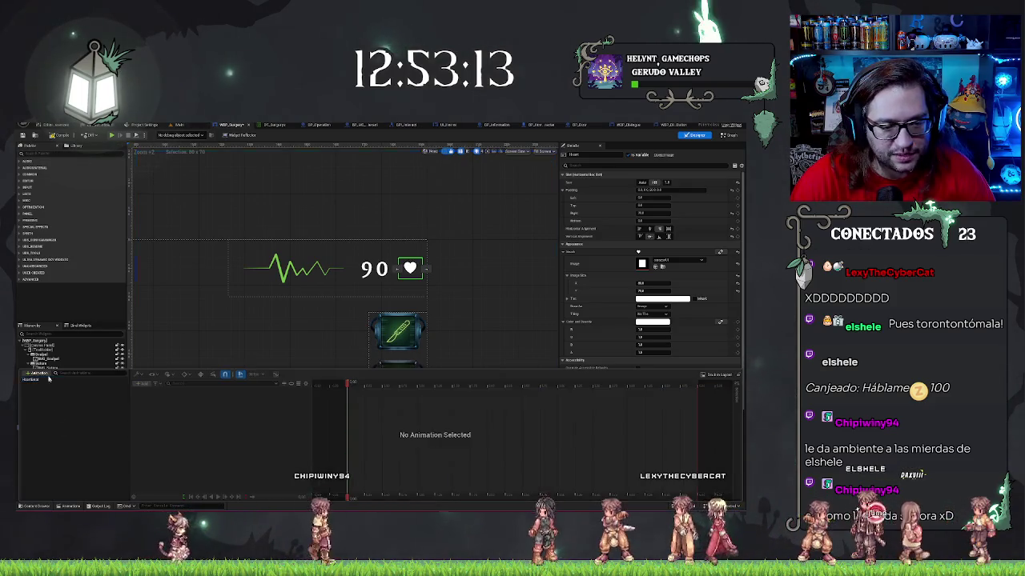
{"action": "left_click", "coordinate": [32, 378]}
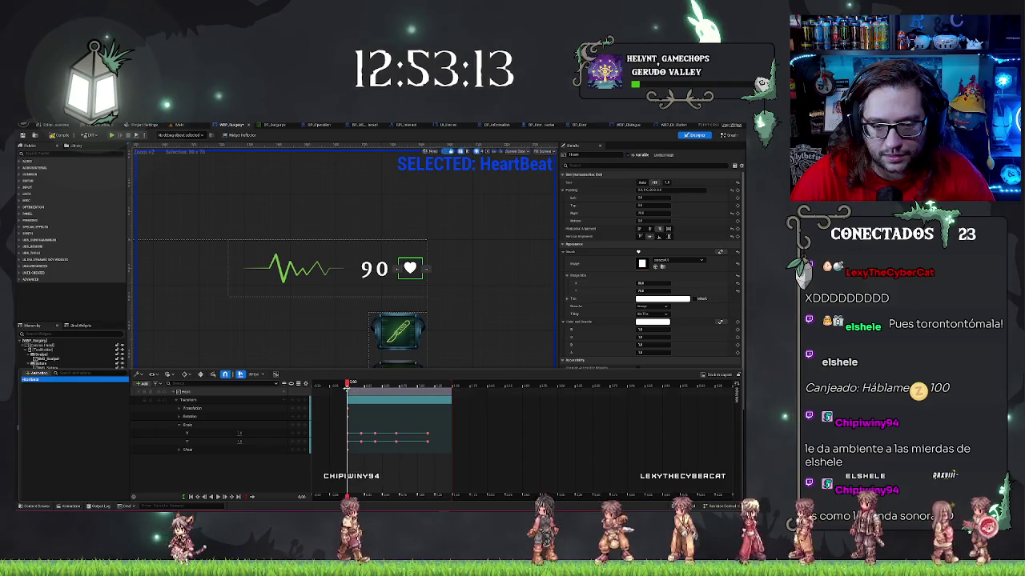
{"action": "left_click", "coordinate": [332, 385]}
{"action": "key", "text": "space"}
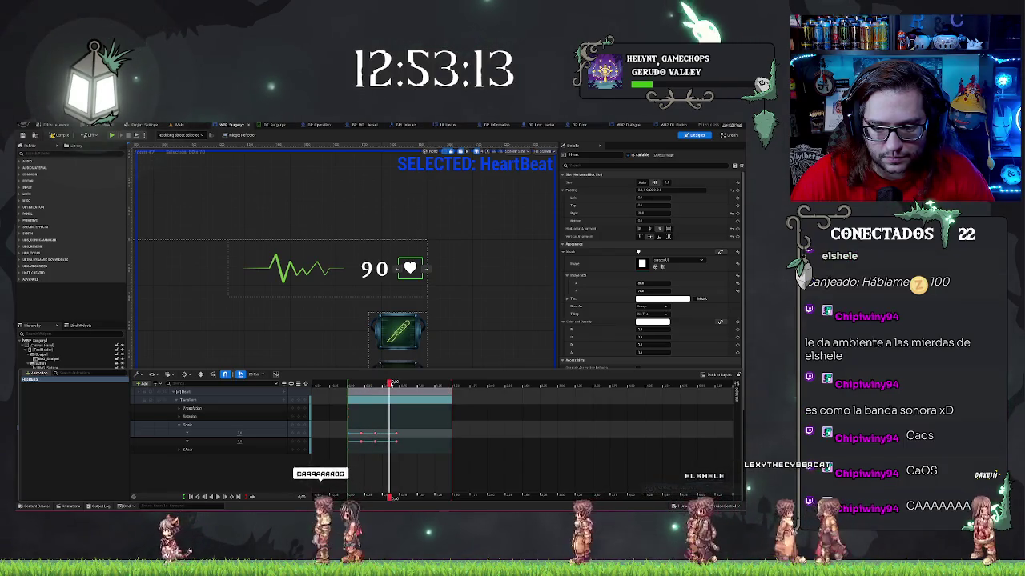
Undo the last key change and adjust the Scale X values at several Heartbeat frames.
{"action": "key", "text": "ctrl+z"}
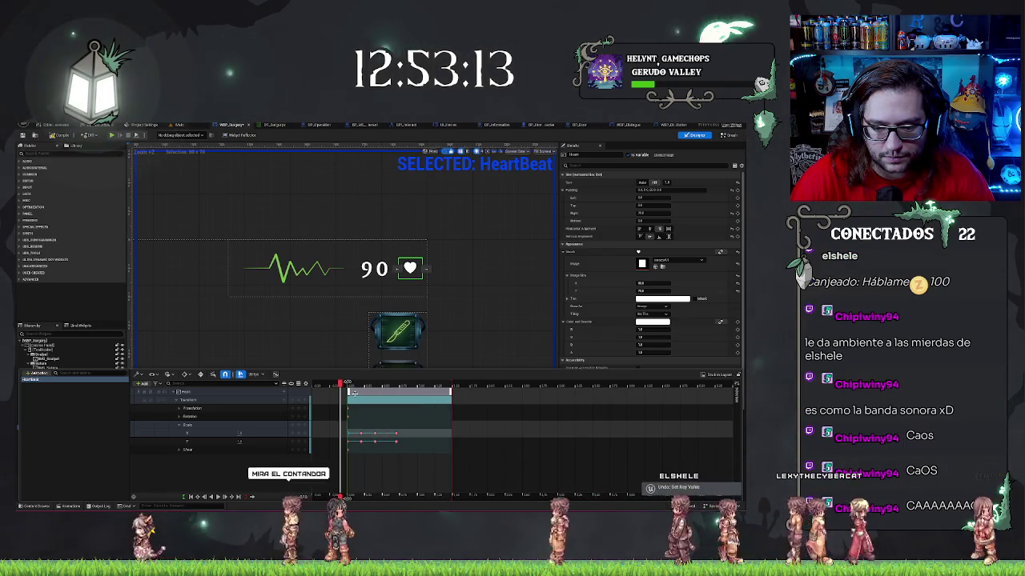
{"action": "left_click", "coordinate": [394, 388]}
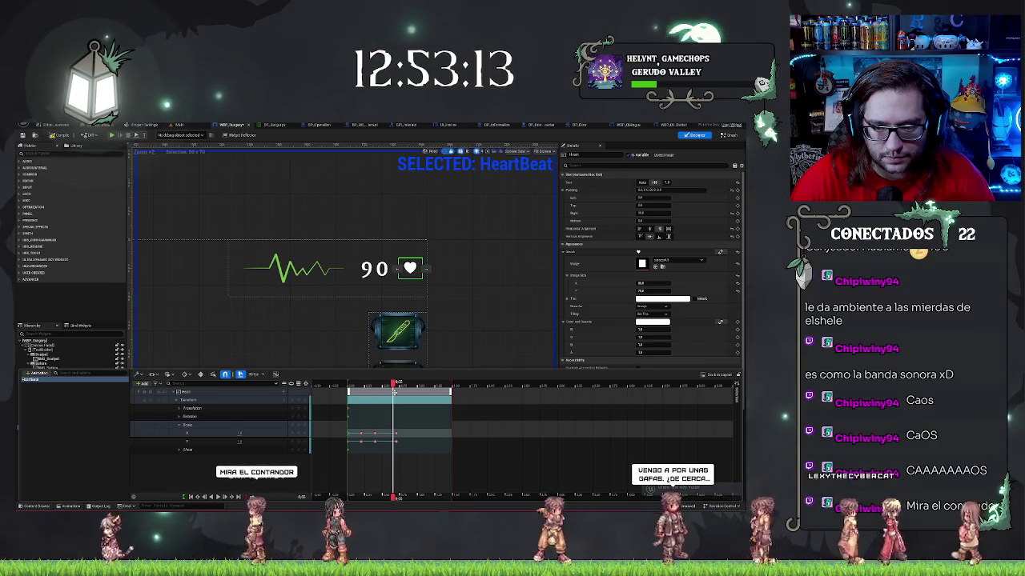
{"action": "mouse_move", "coordinate": [394, 390]}
{"action": "left_mouse_down"}
{"action": "mouse_move", "coordinate": [363, 390]}
{"action": "mouse_move", "coordinate": [411, 390]}
{"action": "left_mouse_up"}
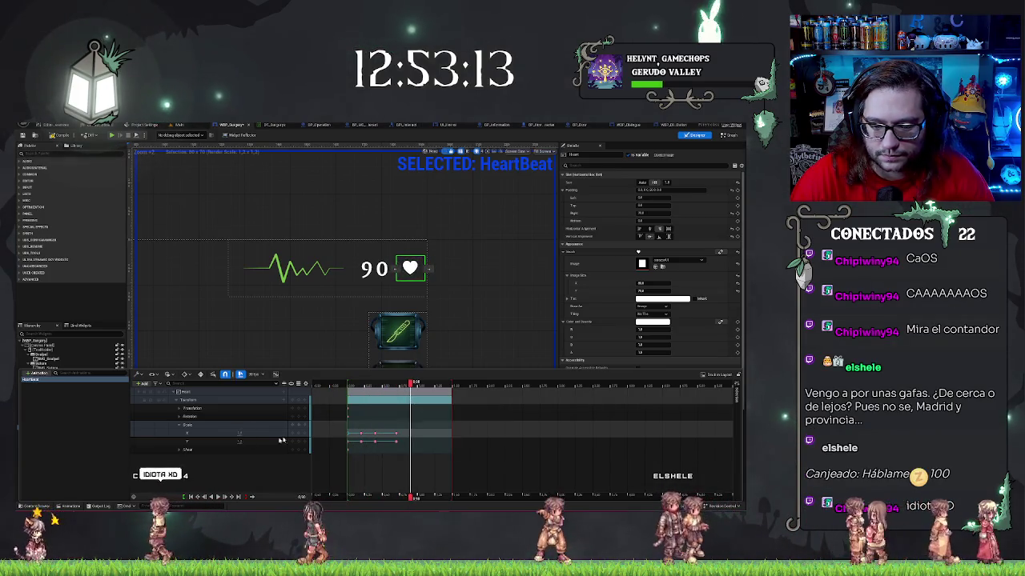
{"action": "left_click", "coordinate": [240, 433]}
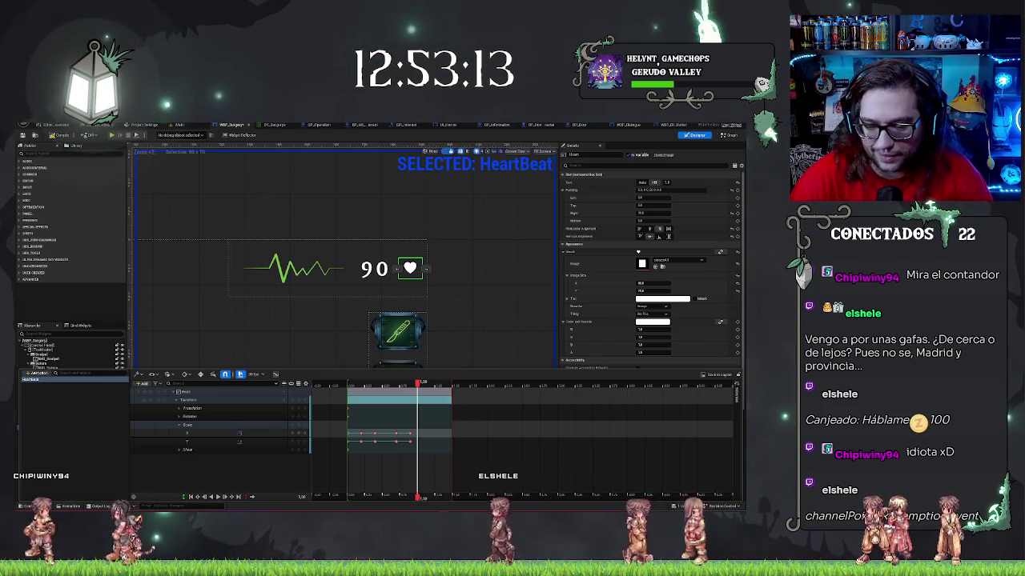
{"action": "left_click", "coordinate": [241, 434]}
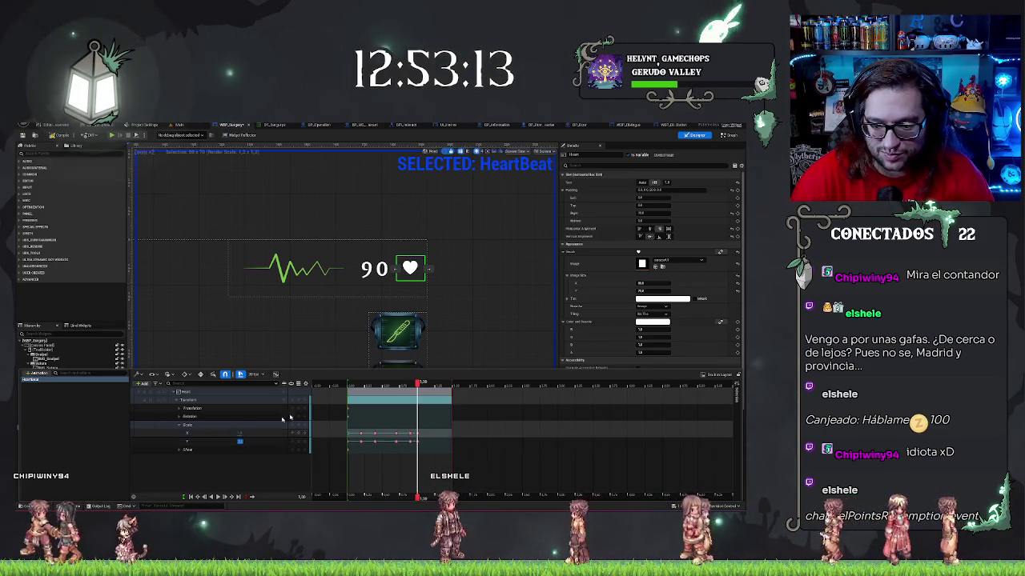
{"action": "left_click", "coordinate": [449, 385]}
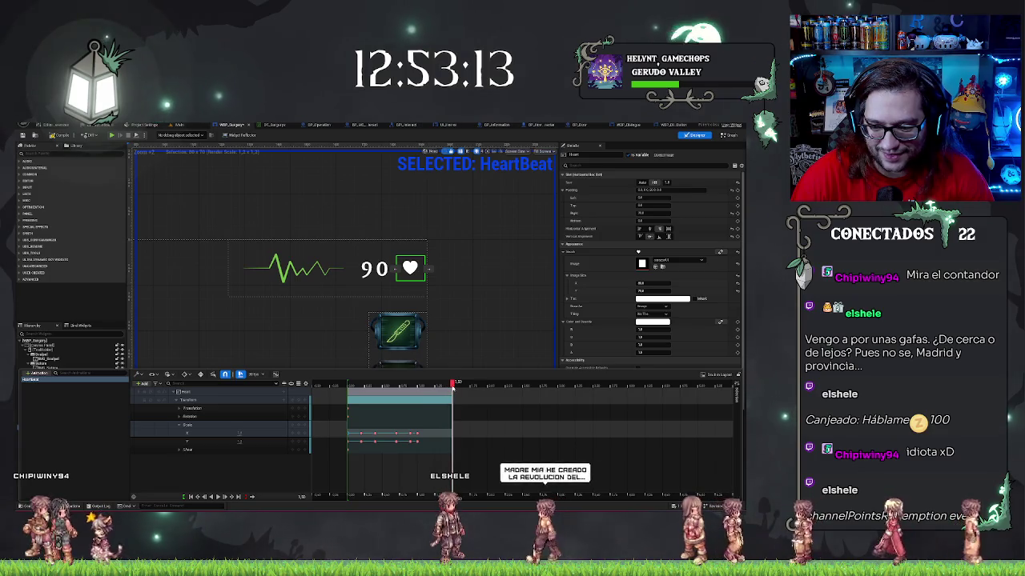
{"action": "left_click", "coordinate": [240, 433]}
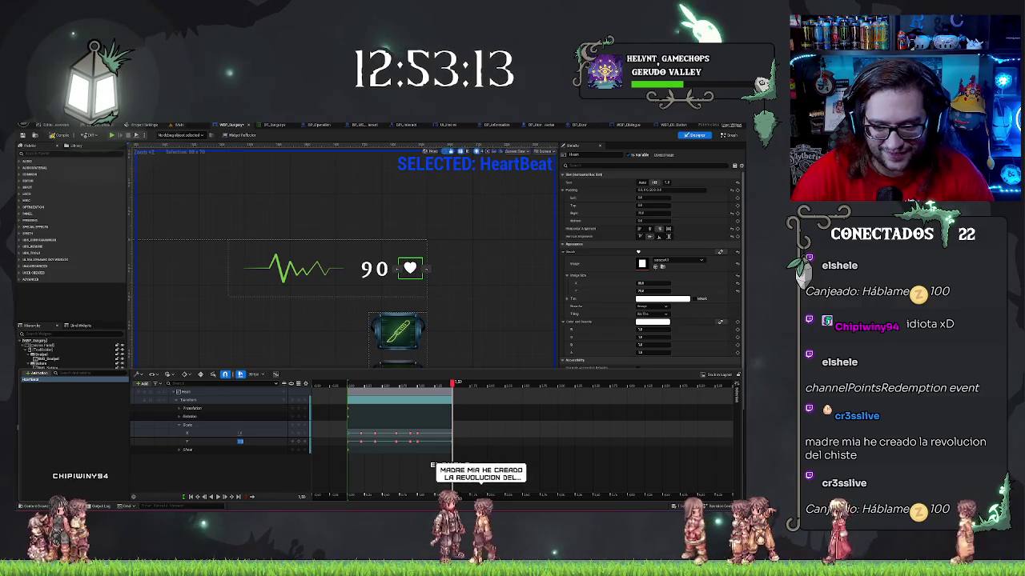
{"action": "left_click_drag", "start_coordinate": [441, 386], "coordinate": [335, 377]}
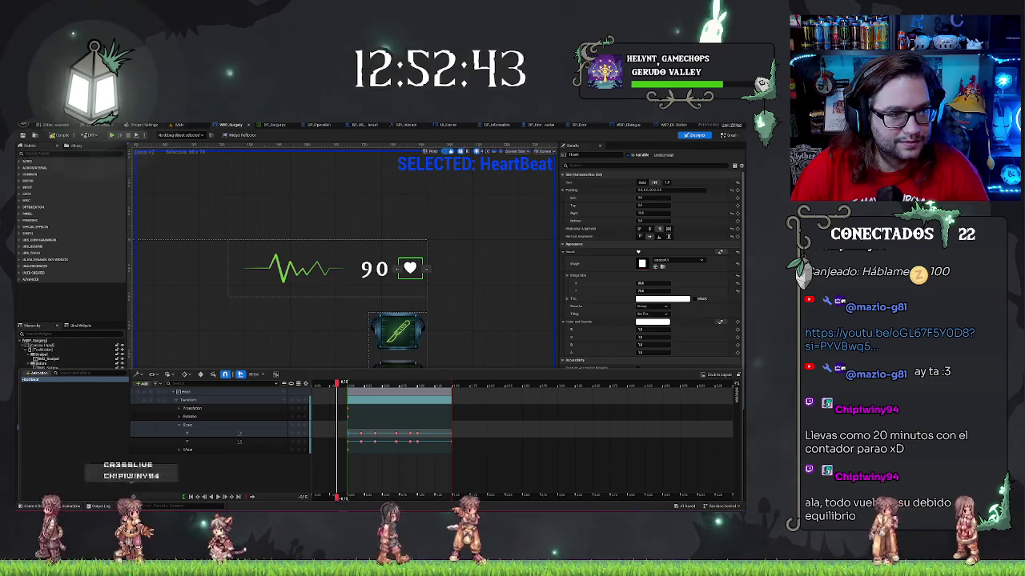
Drag the YouTube video window over the Unreal editor.
{"action": "left_click_drag", "start_coordinate": [405, 186], "coordinate": [347, 158]}
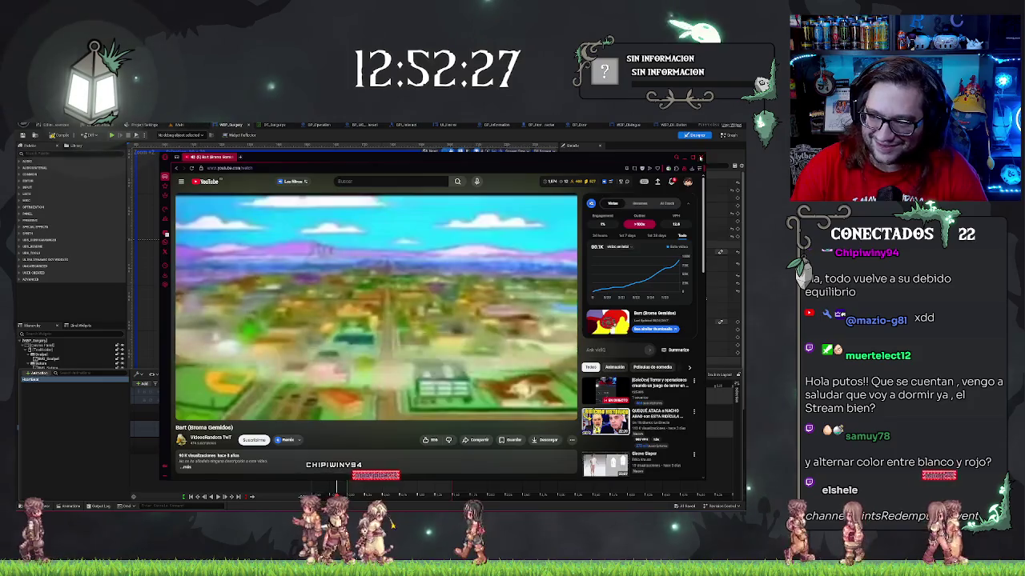
Close the YouTube video window to return to the widget editor.
{"action": "left_click", "coordinate": [318, 152]}
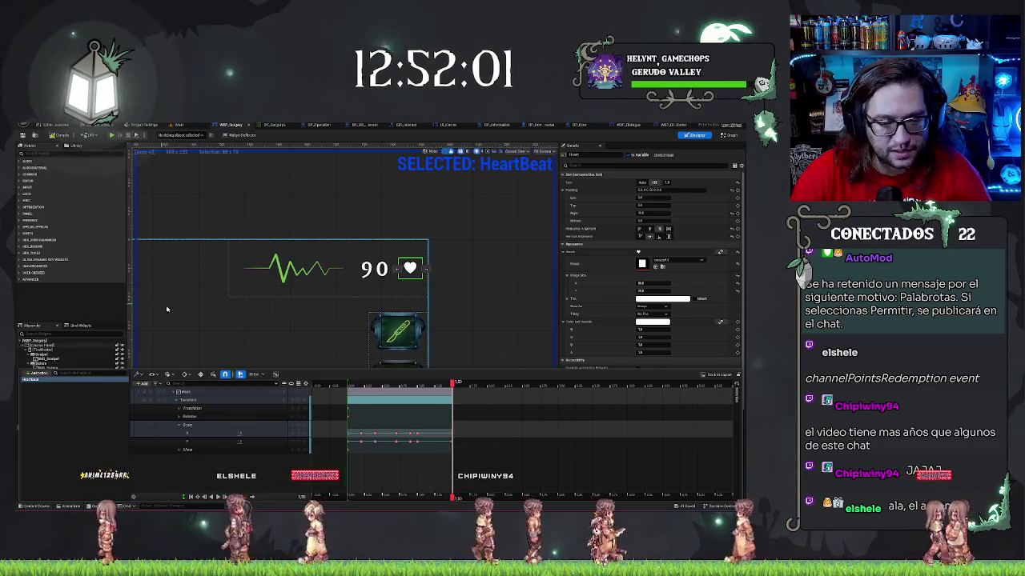
Compile the HUD widget blueprint so the four item slots appear beneath the heart.
{"action": "left_click", "coordinate": [46, 136]}
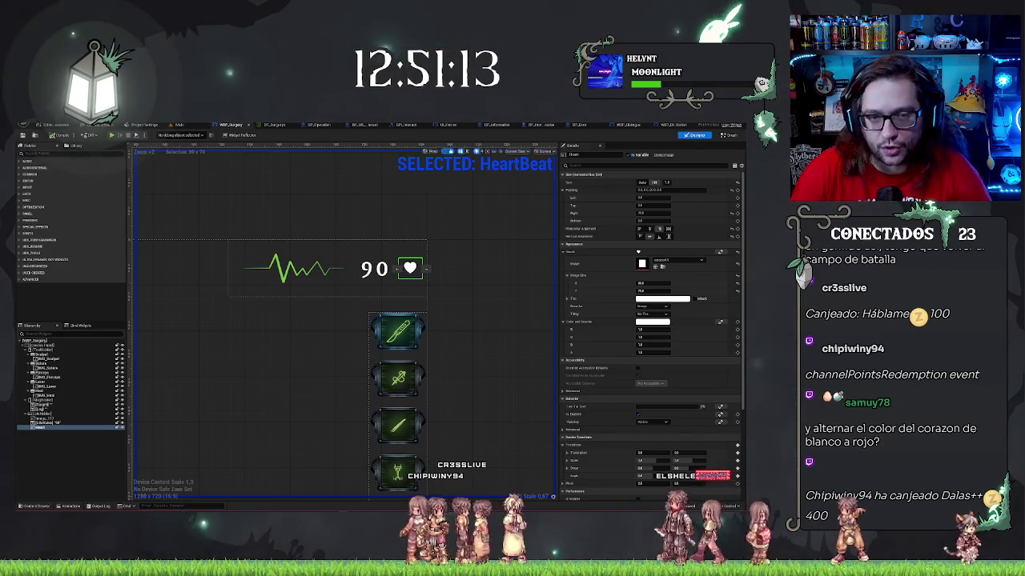
Deselect the heart widget and switch to the widget's Graph view.
{"action": "left_click", "coordinate": [302, 212]}
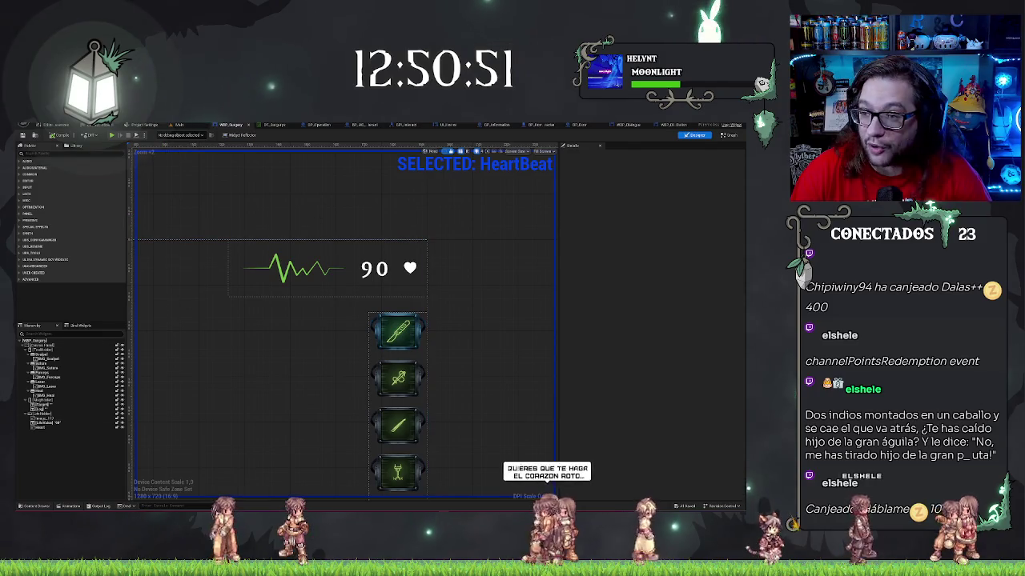
{"action": "left_click", "coordinate": [727, 136]}
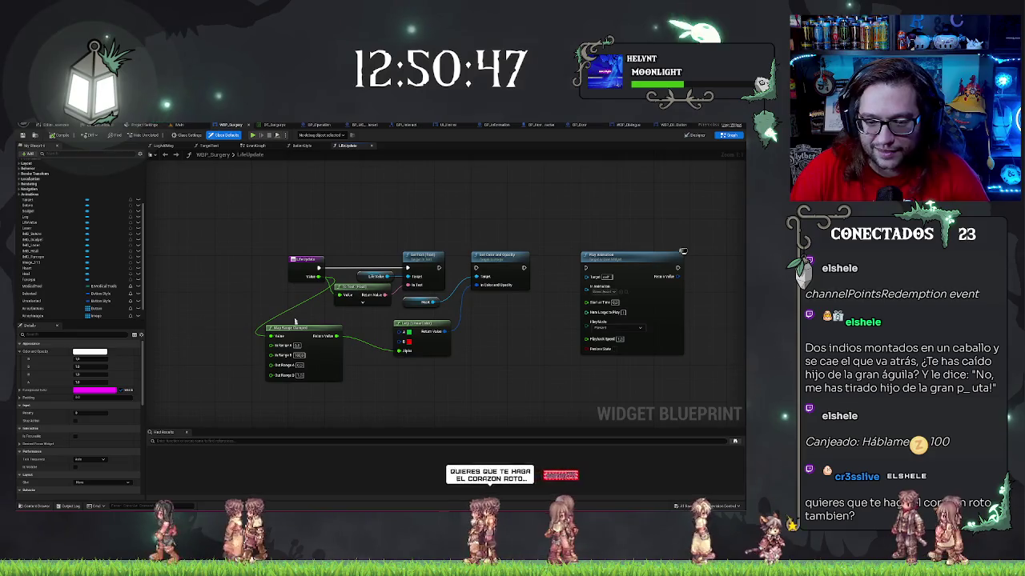
Wire a HeartBeat reference into Play Animation's In Animation pin, then test-play the hospital level.
{"action": "left_click_drag", "start_coordinate": [304, 329], "coordinate": [336, 333]}
{"action": "mouse_move", "coordinate": [435, 278]}
{"action": "left_mouse_down"}
{"action": "mouse_move", "coordinate": [396, 289]}
{"action": "mouse_move", "coordinate": [546, 280]}
{"action": "left_mouse_up"}
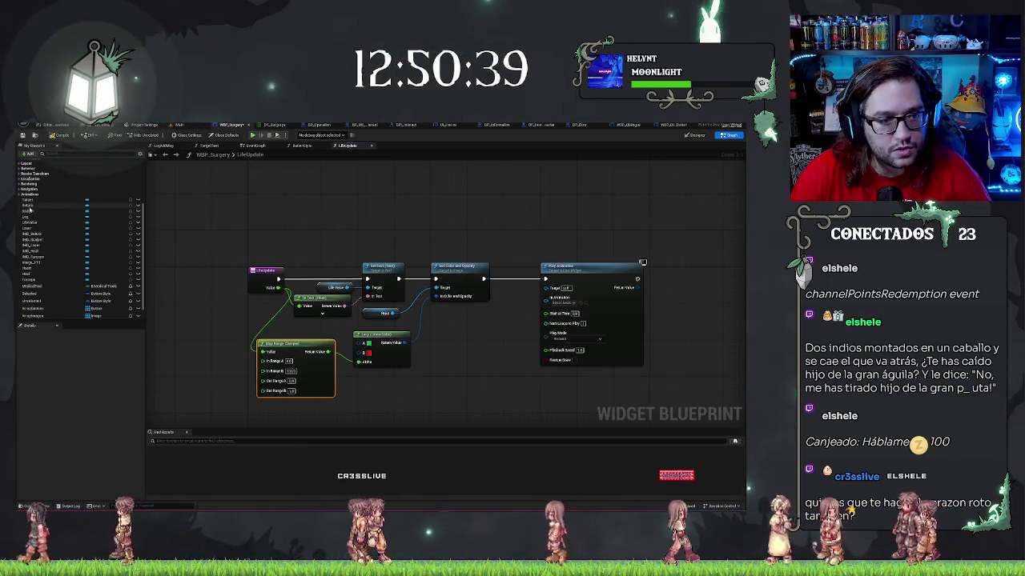
{"action": "left_click", "coordinate": [30, 200]}
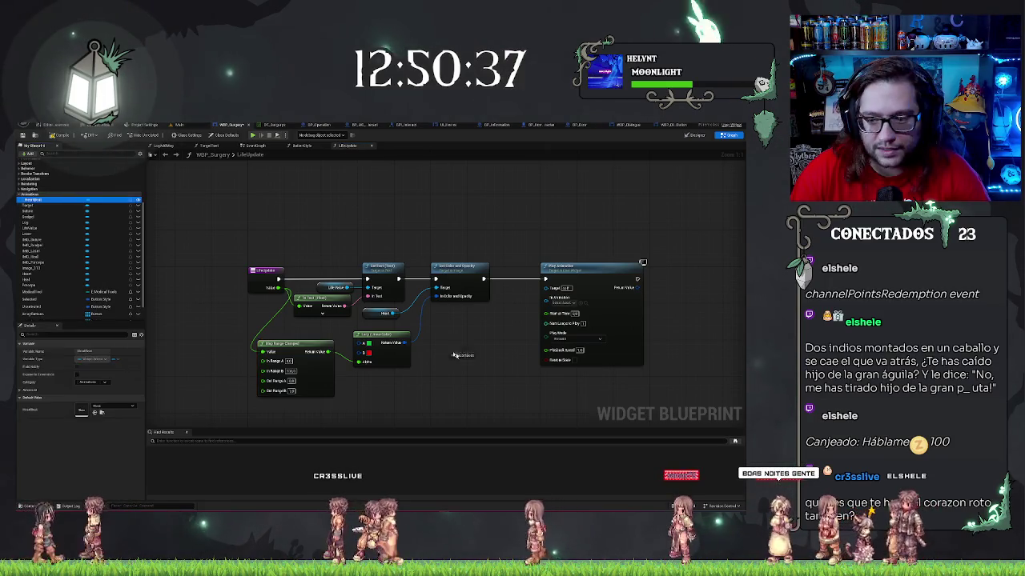
{"action": "mouse_move", "coordinate": [29, 200]}
{"action": "left_mouse_down"}
{"action": "mouse_move", "coordinate": [476, 308]}
{"action": "mouse_move", "coordinate": [548, 297]}
{"action": "left_mouse_up"}
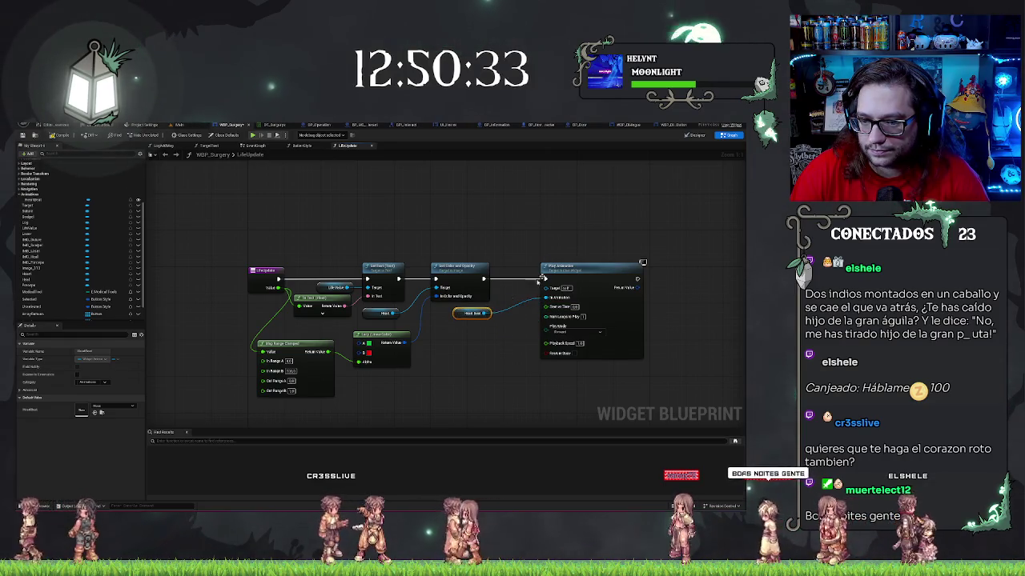
{"action": "left_click_drag", "start_coordinate": [560, 270], "coordinate": [528, 271]}
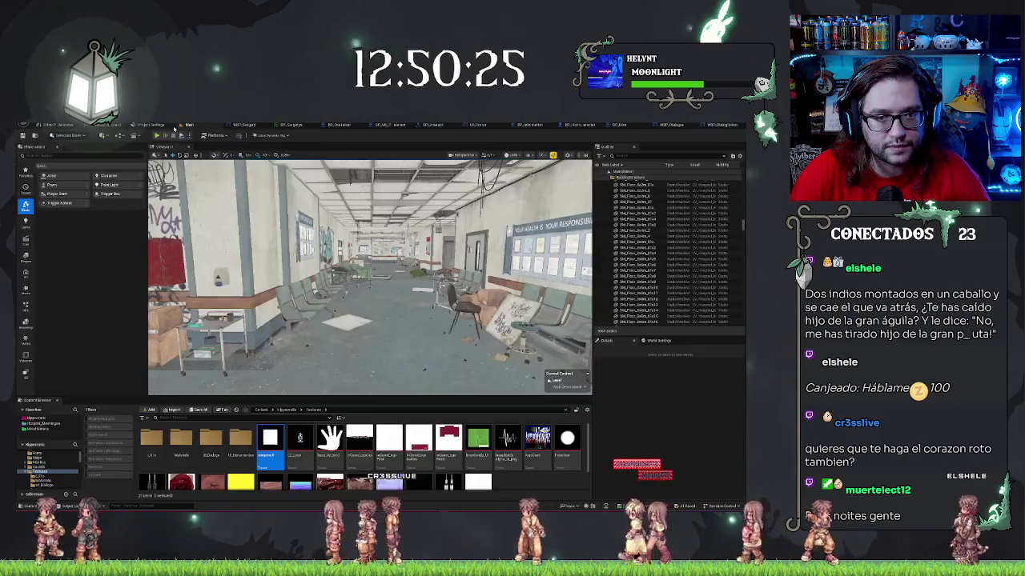
{"action": "left_click", "coordinate": [180, 125]}
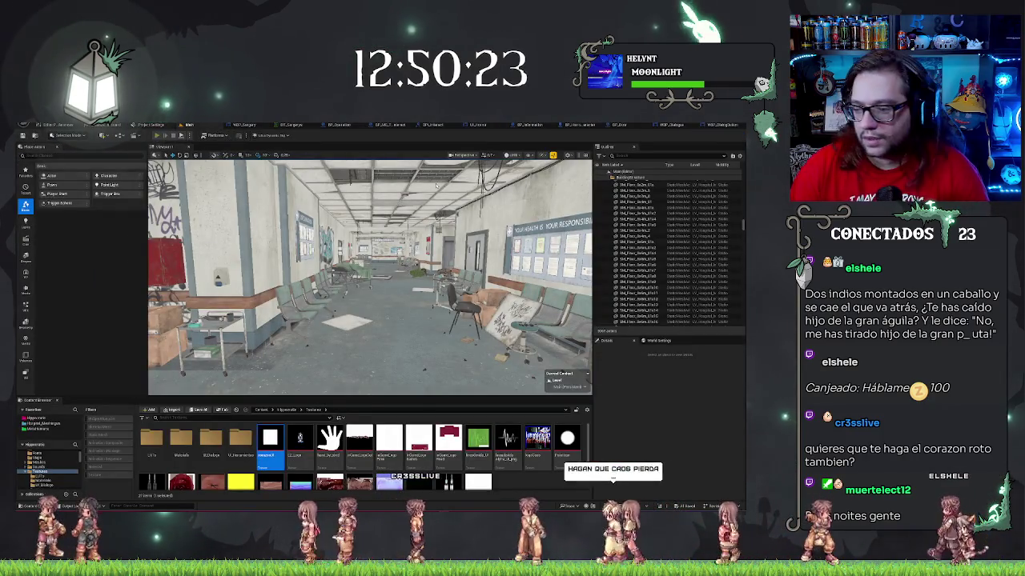
{"action": "key", "text": "alt+p"}
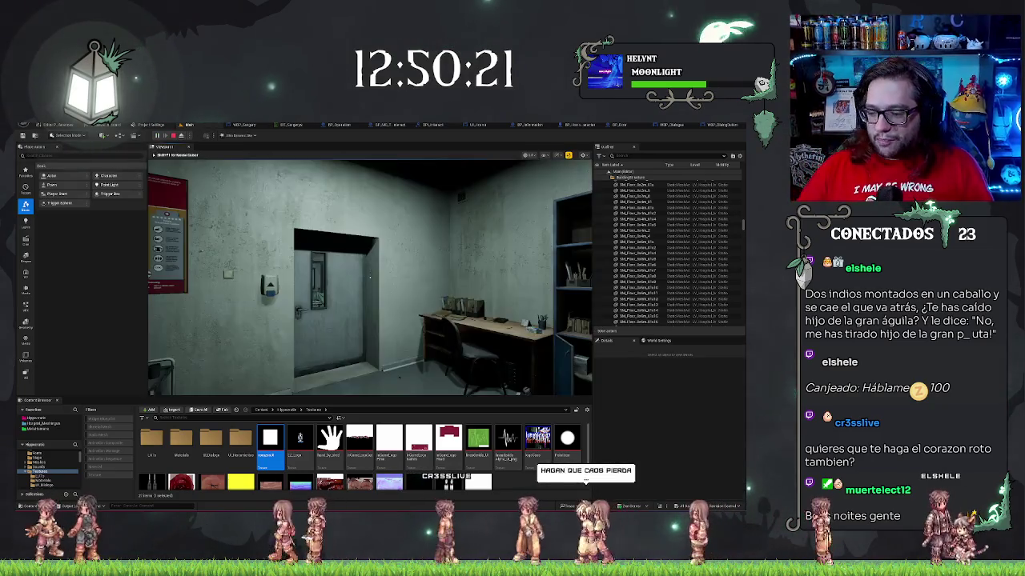